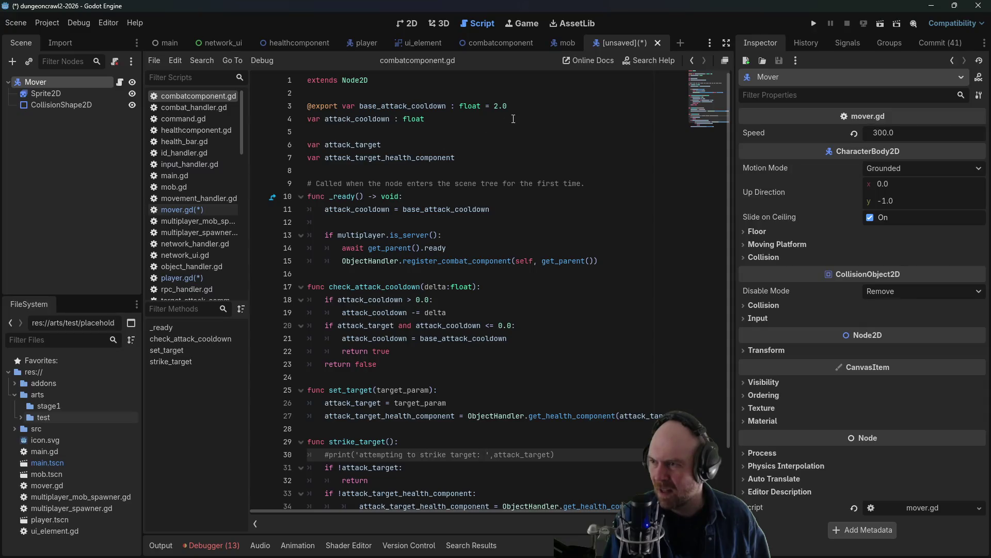
Write an exported float range variable declaration on a new line in combatcomponent.gd.
key(Return)
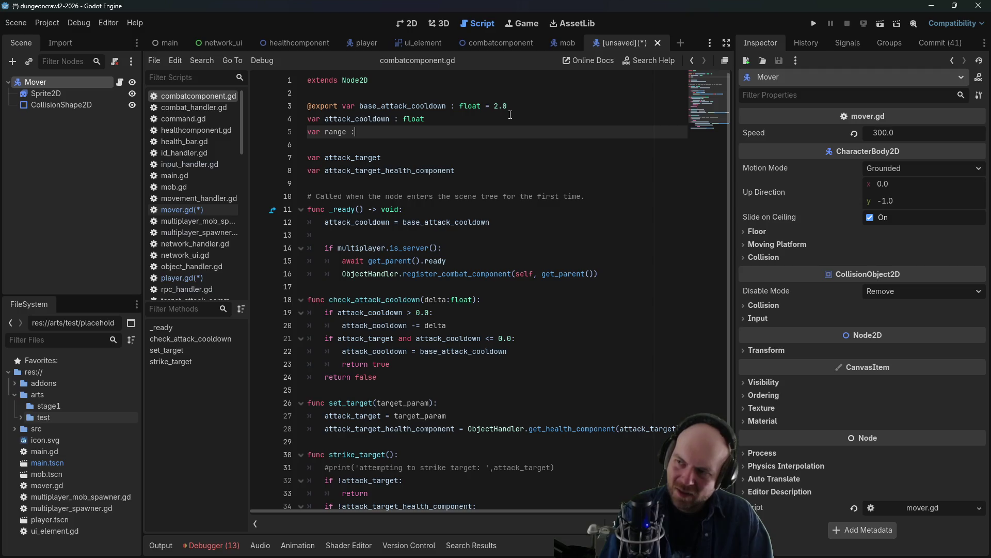
text(oat)
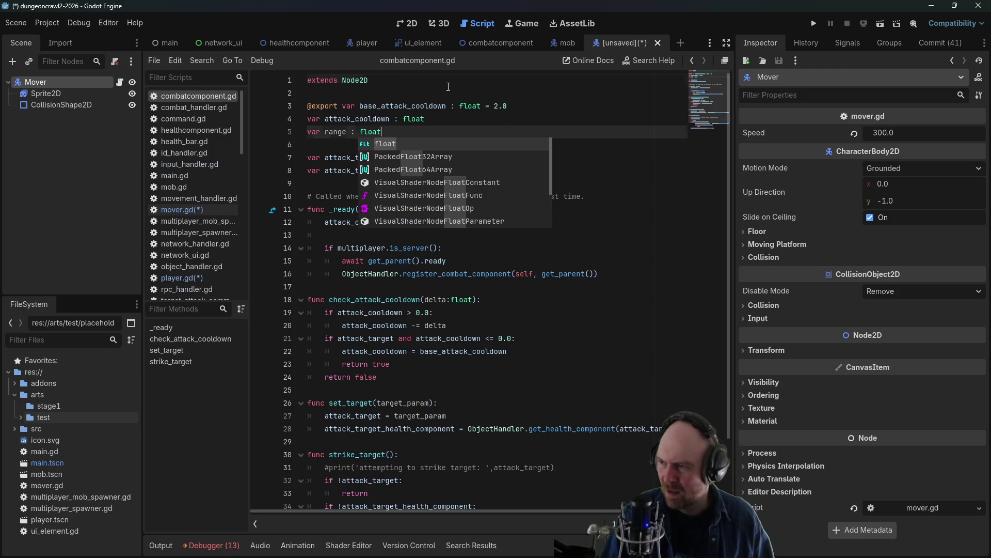
click(372, 80)
click(308, 132)
text(@export)
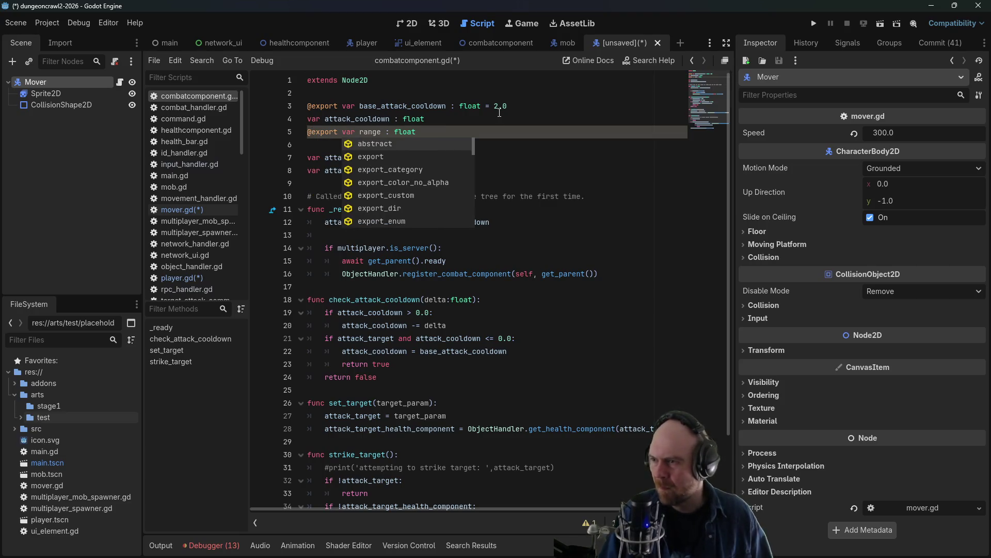
key(Escape)
Move the range declaration to line 4 under the base cooldown, defaulting it to 60.0.
triple_click(492, 130)
key(ctrl+c)
key(BackSpace)
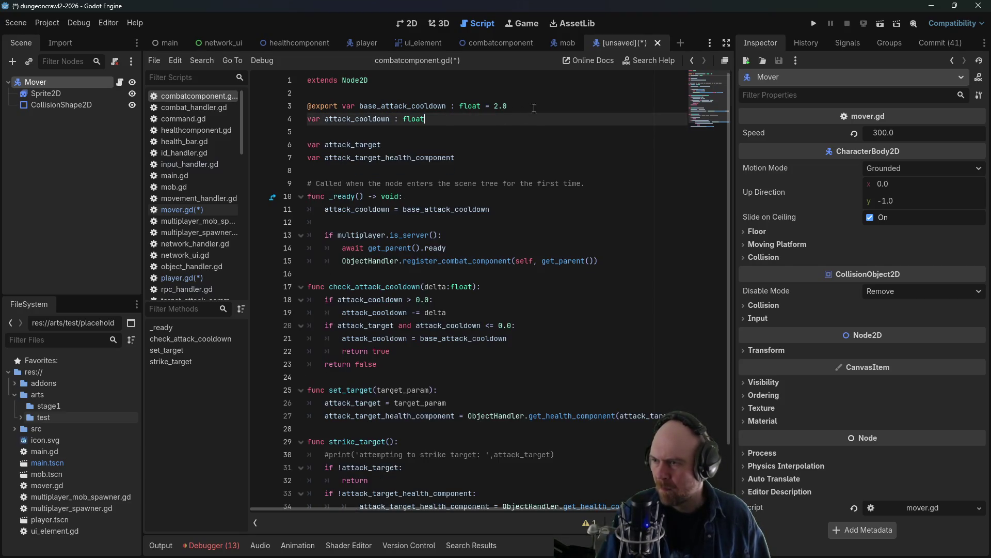
click(490, 105)
key(Return)
key(ctrl+v)
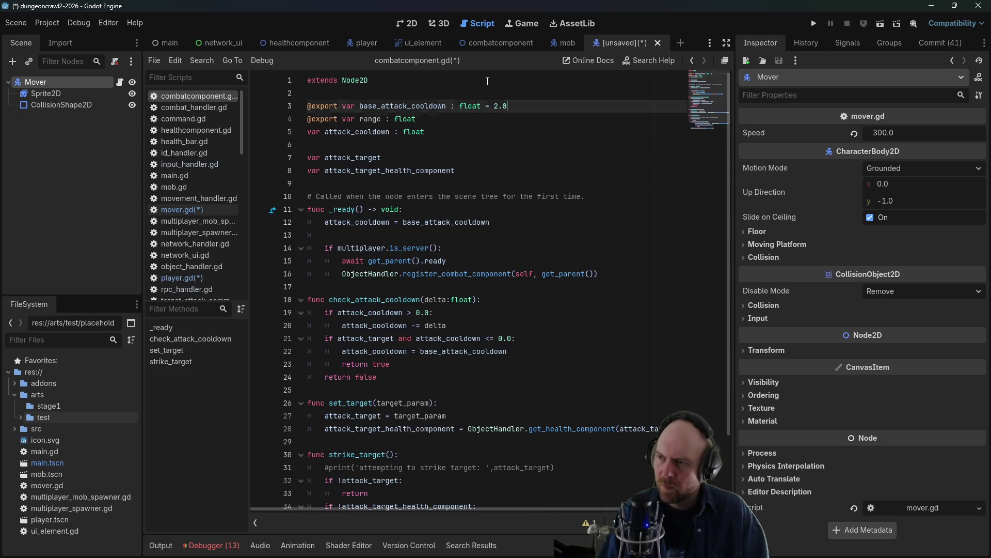
text(= )
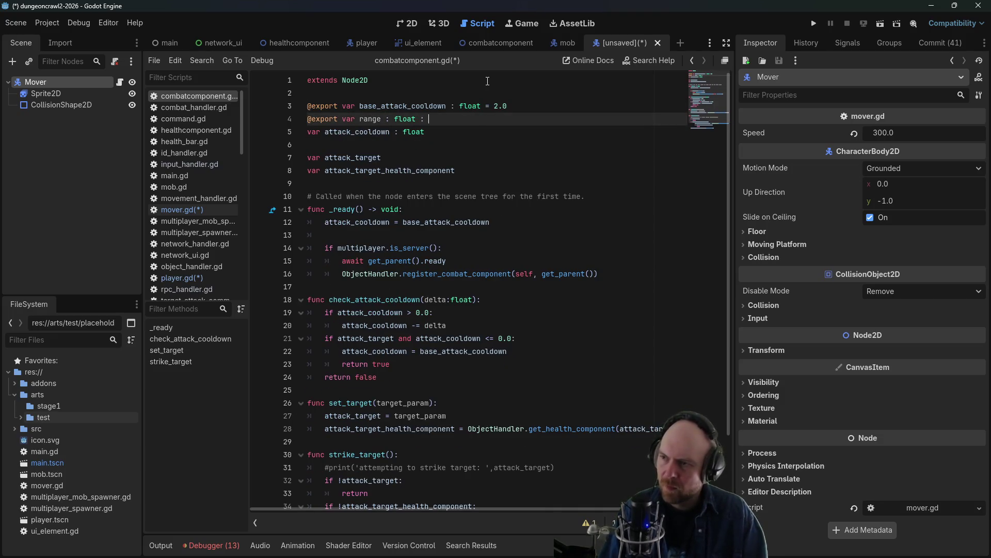
text(60.0)
Try saving, then cancel the Save Scene As dialog.
key(ctrl+s)
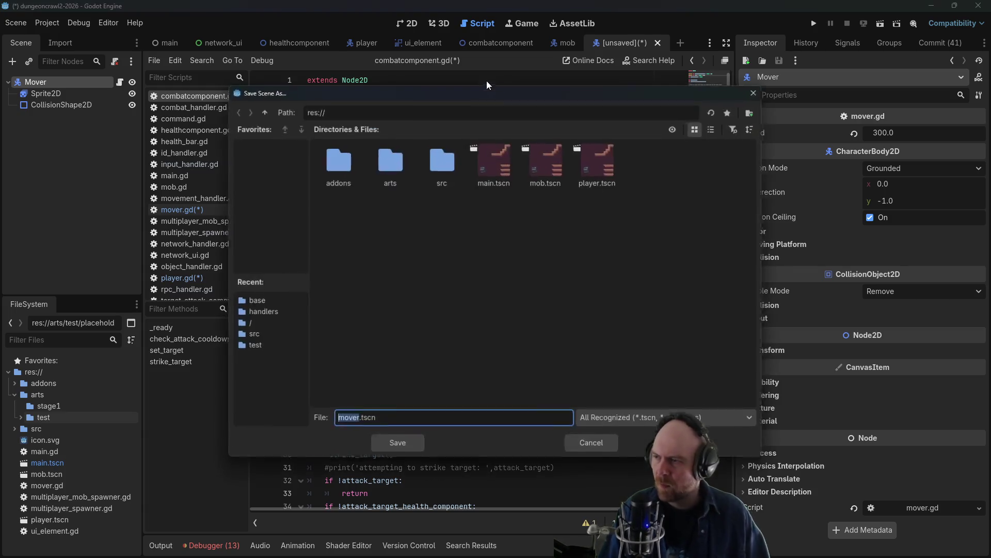
click(579, 446)
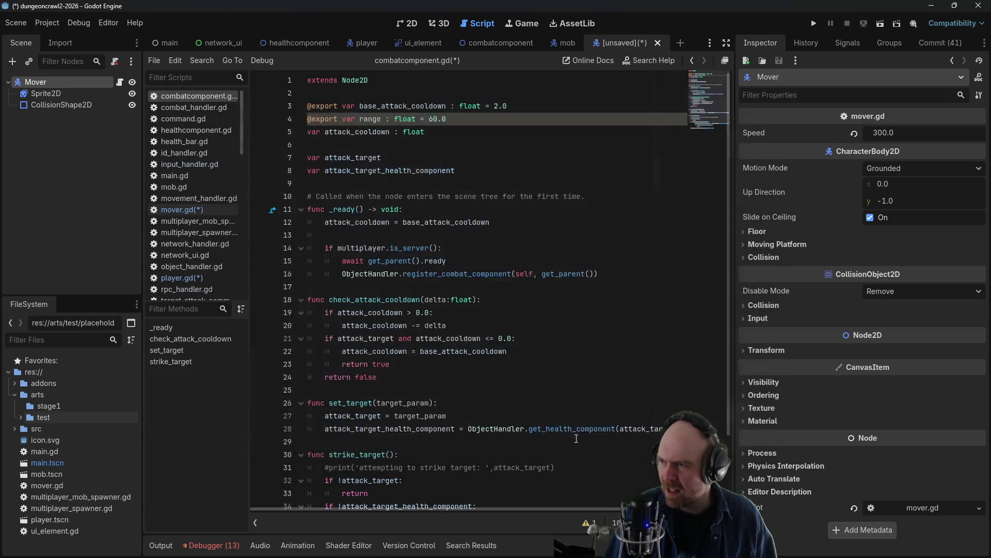
click(440, 204)
click(352, 133)
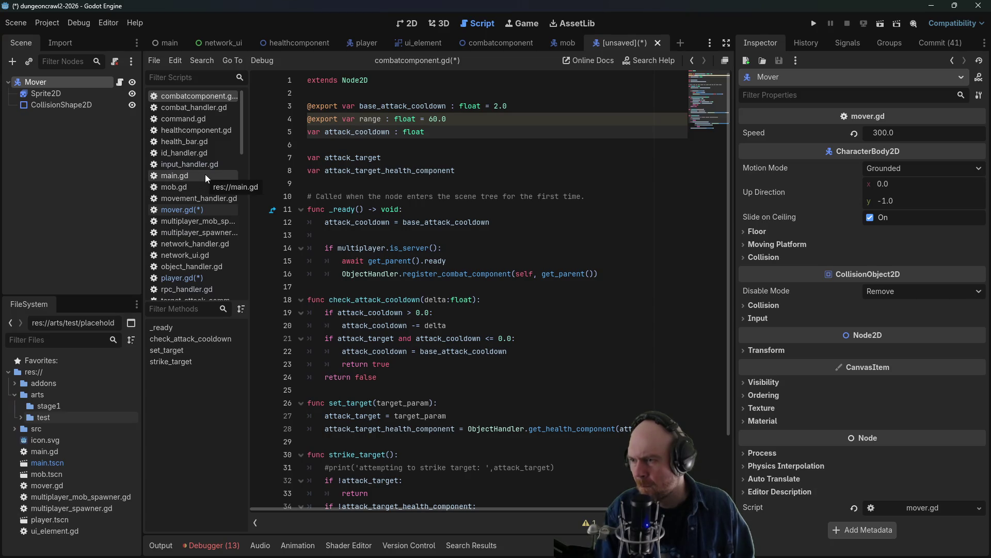
Add a function-level blank line after the nested return in strike_target, before subtract_hp.
scroll(385, 274, down, 3)
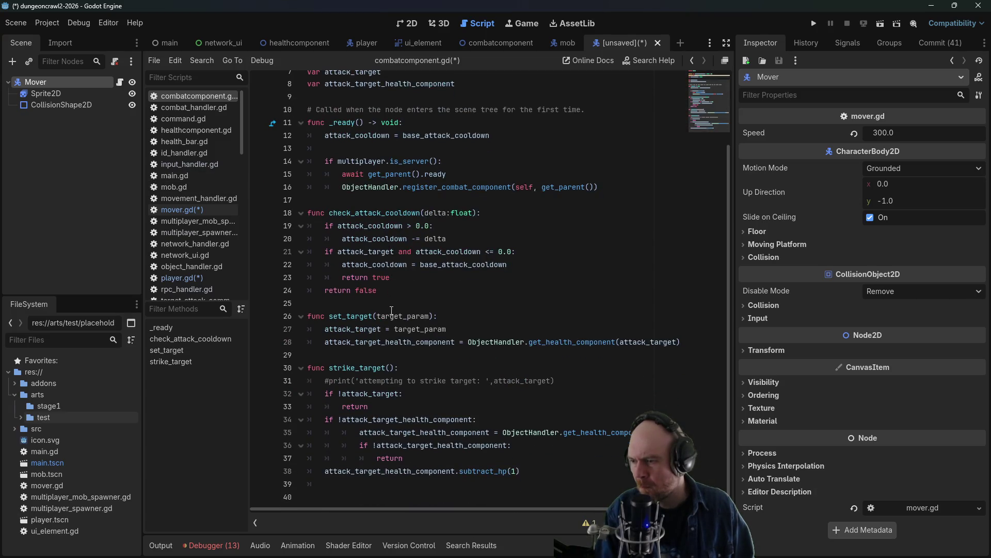
click(414, 394)
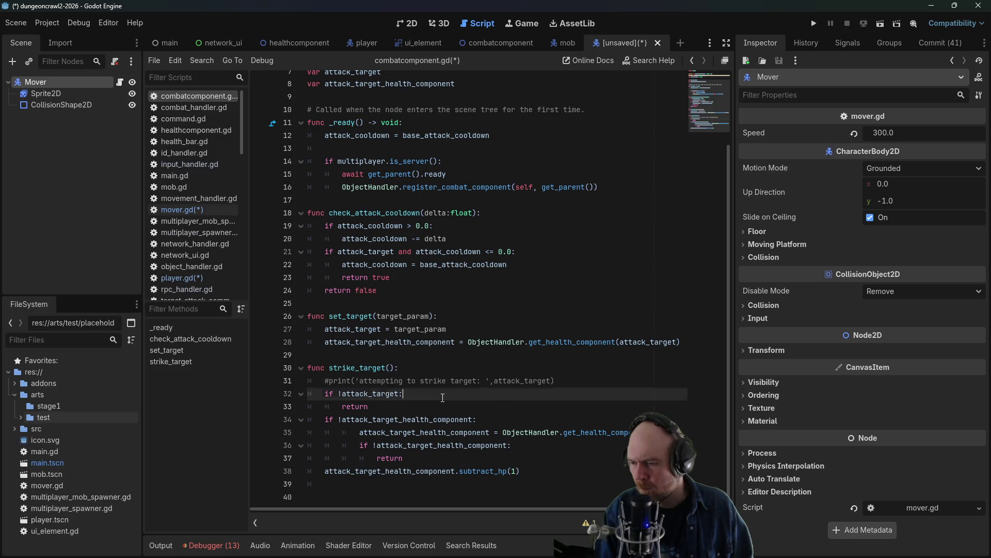
click(480, 419)
click(525, 453)
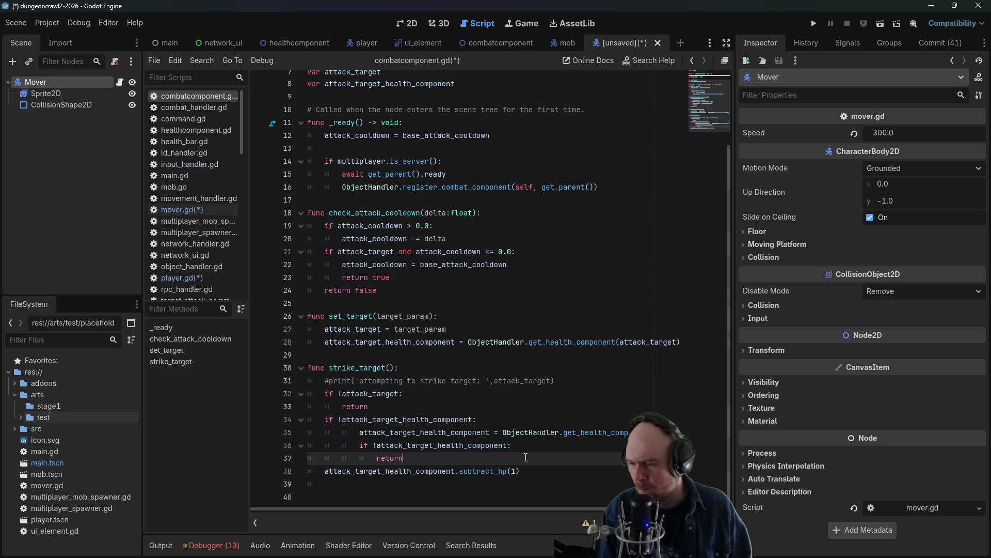
key(Return)
key(Return)
key(Up)
key(BackSpace)
key(BackSpace)
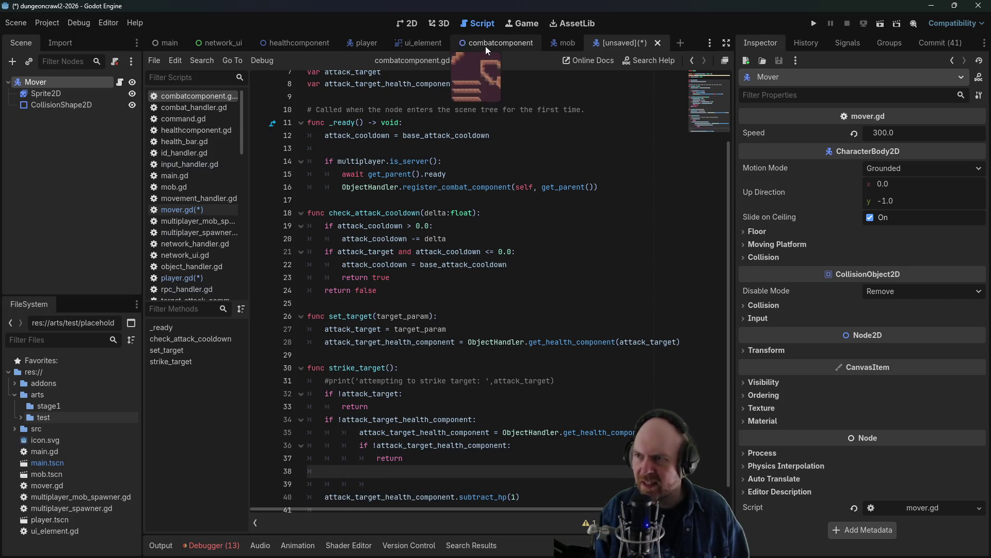
Switch to the player.tscn scene and look it over.
click(367, 43)
scroll(394, 205, down, 1)
scroll(447, 413, up, 3)
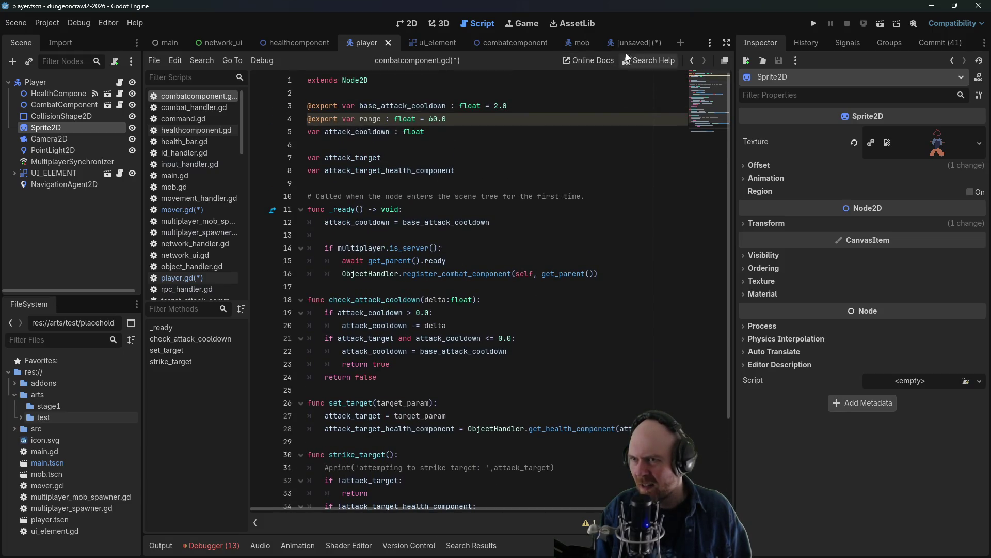
Return to the unsaved Mover scene and open player.gd to read through it.
click(625, 44)
click(175, 278)
key(ctrl+a)
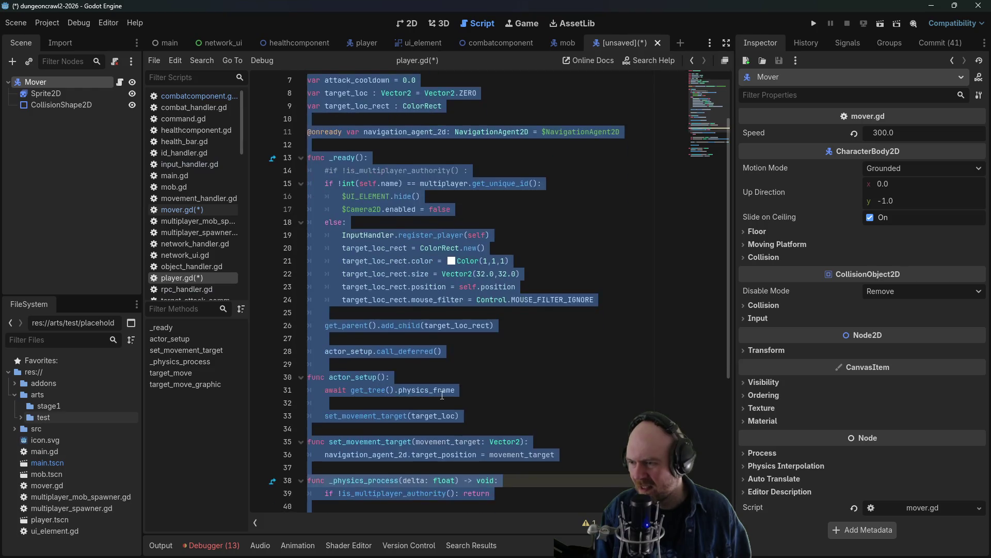
click(439, 453)
scroll(446, 401, down, 6)
scroll(446, 400, down, 2)
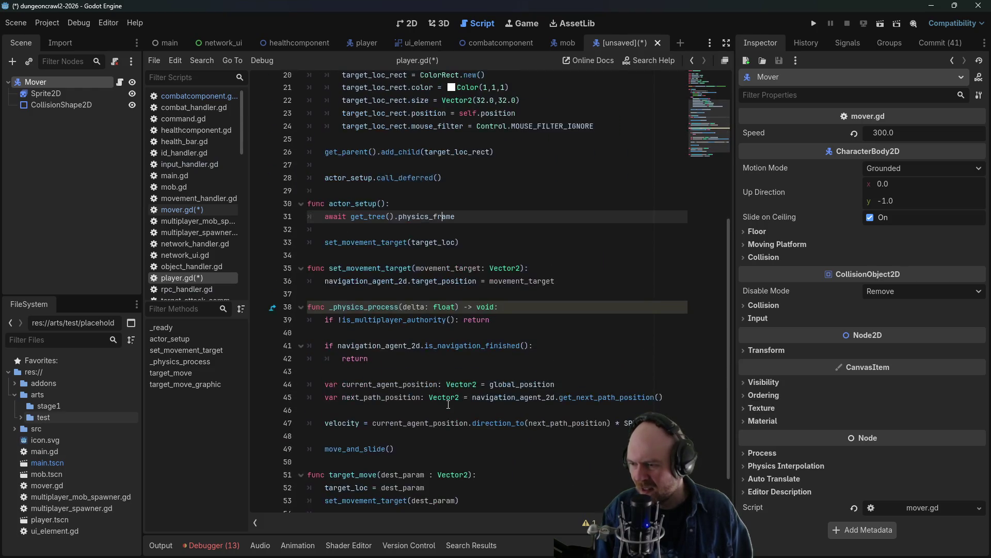
scroll(451, 405, up, 2)
Undo and redo to review the removed commented-out attack-cooldown code, leaving it deleted.
key(ctrl+z)
key(ctrl+z)
key(ctrl+z)
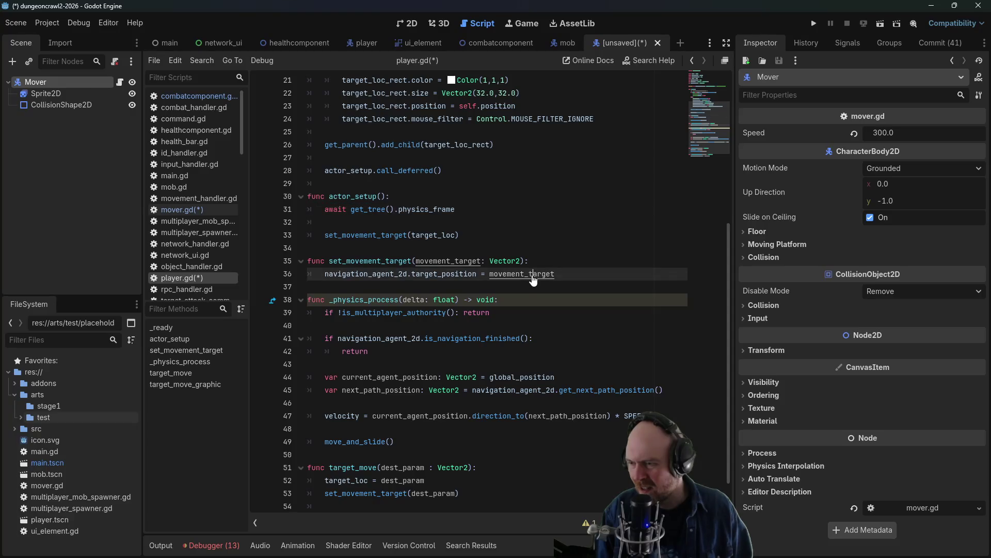
key(ctrl+z)
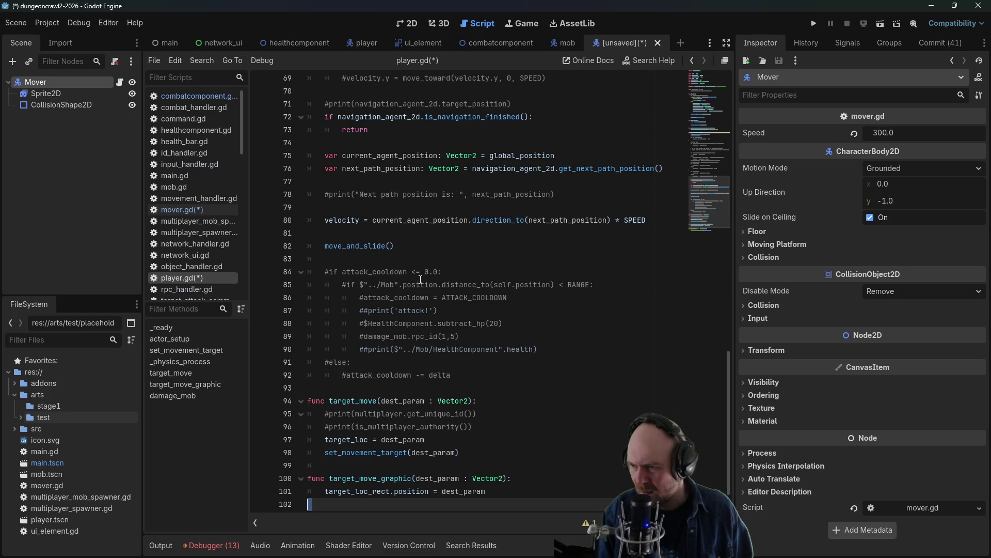
key(ctrl+z)
key(ctrl+z)
key(ctrl+z)
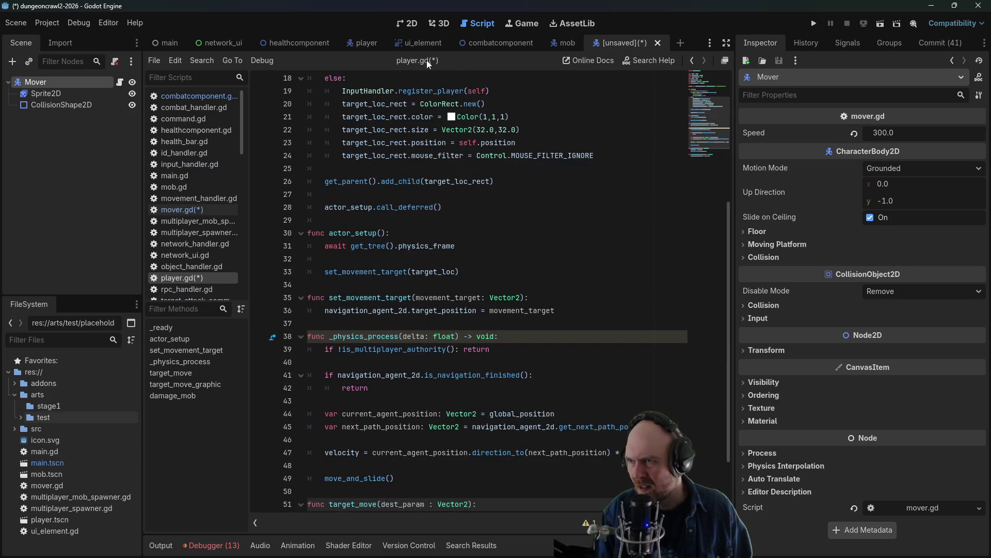
click(194, 95)
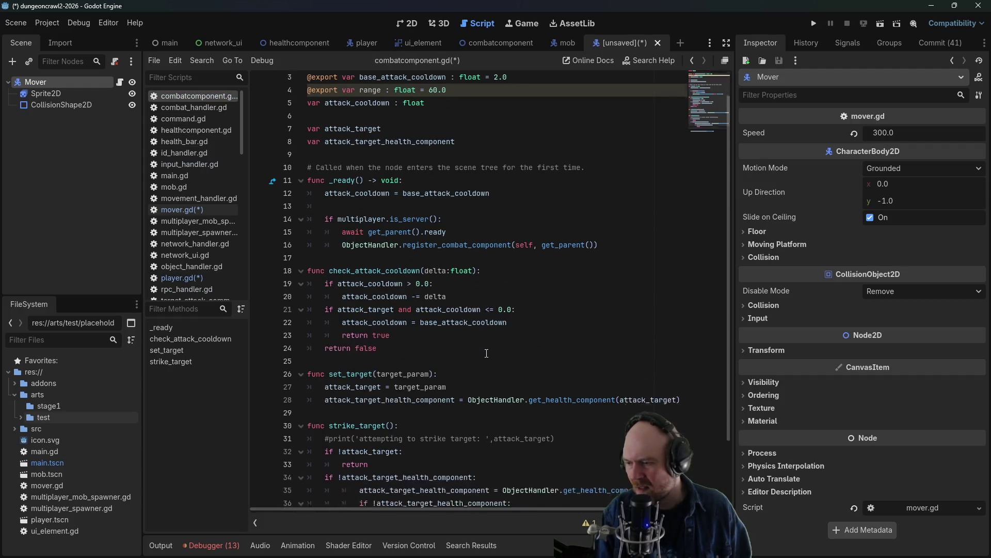
Start an if condition on attack_target on blank line 39 of strike_target.
scroll(486, 353, down, 2)
click(326, 458)
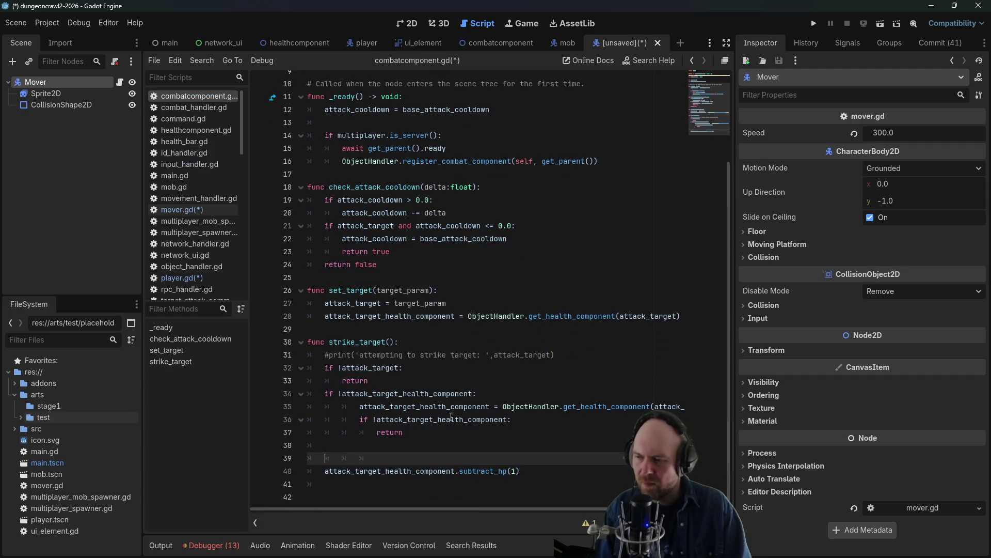
text(f)
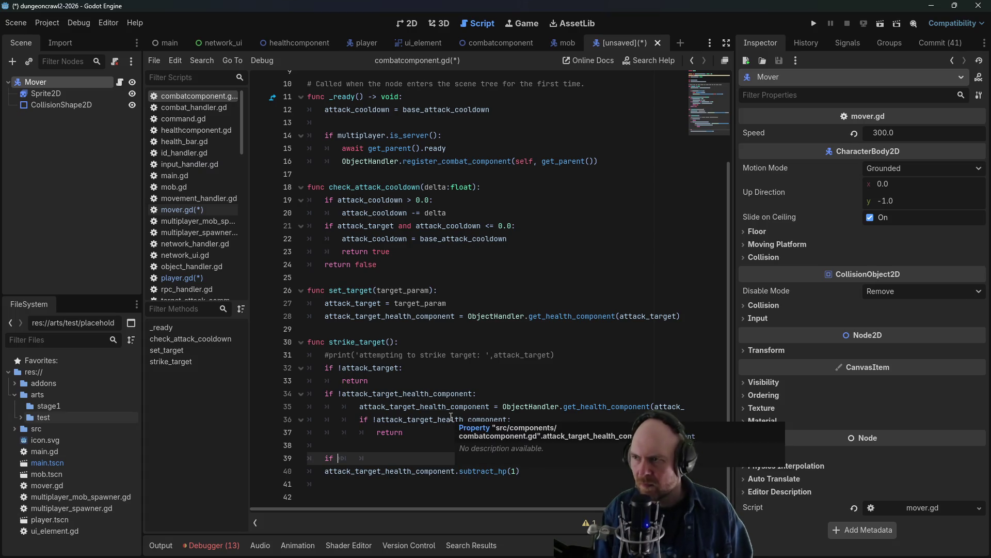
scroll(498, 312, up, 3)
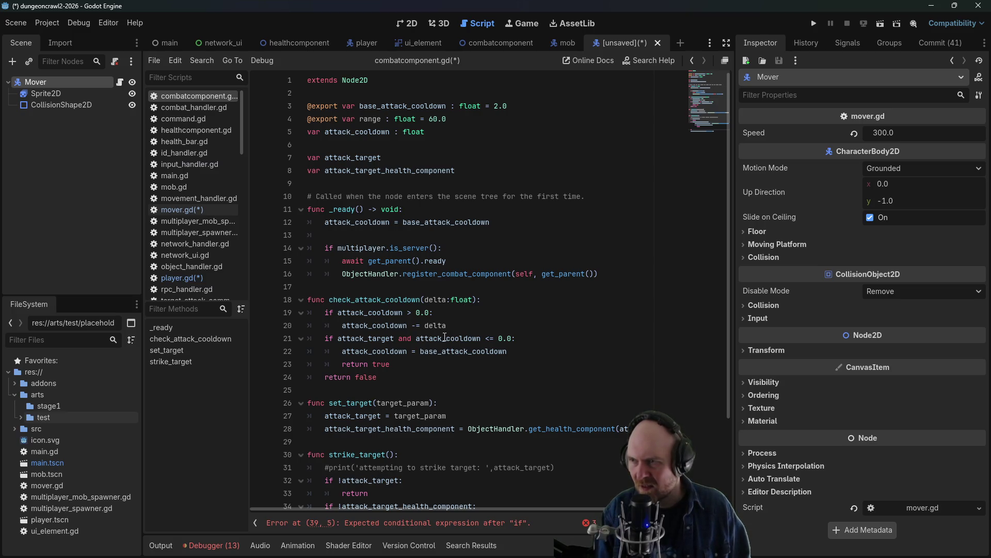
scroll(444, 336, down, 3)
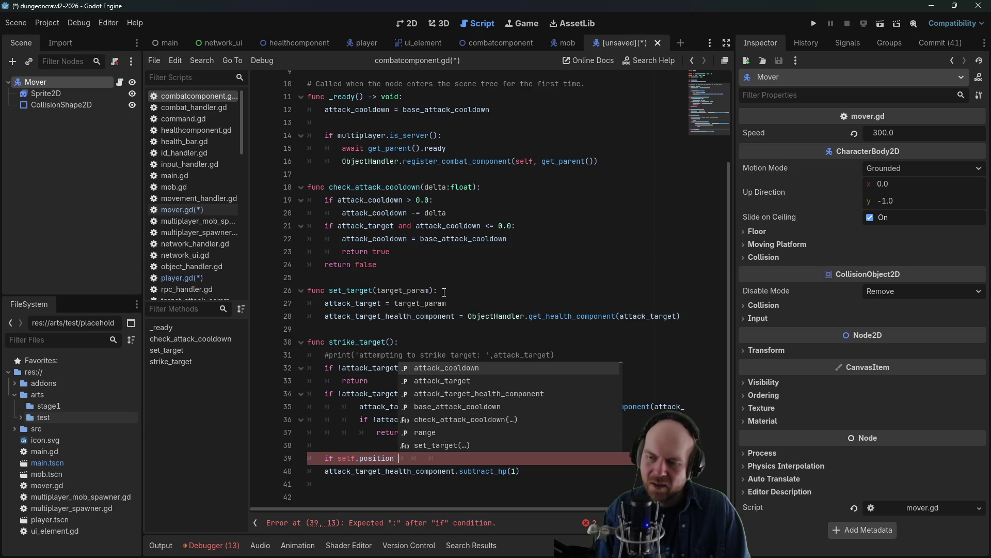
key(BackSpace)
key(BackSpace)
key(BackSpace)
text(atta)
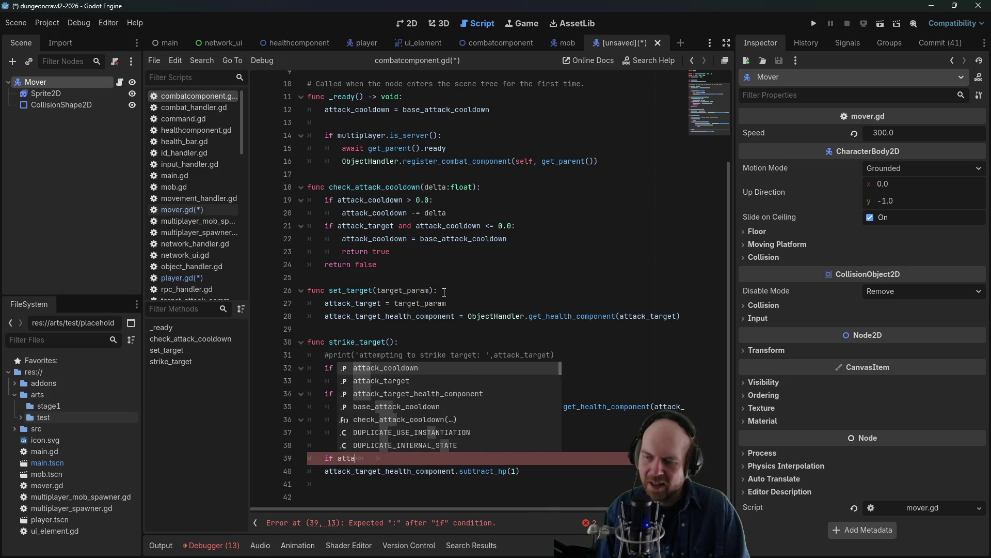
text(ck-t)
key(BackSpace)
key(BackSpace)
key(BackSpace)
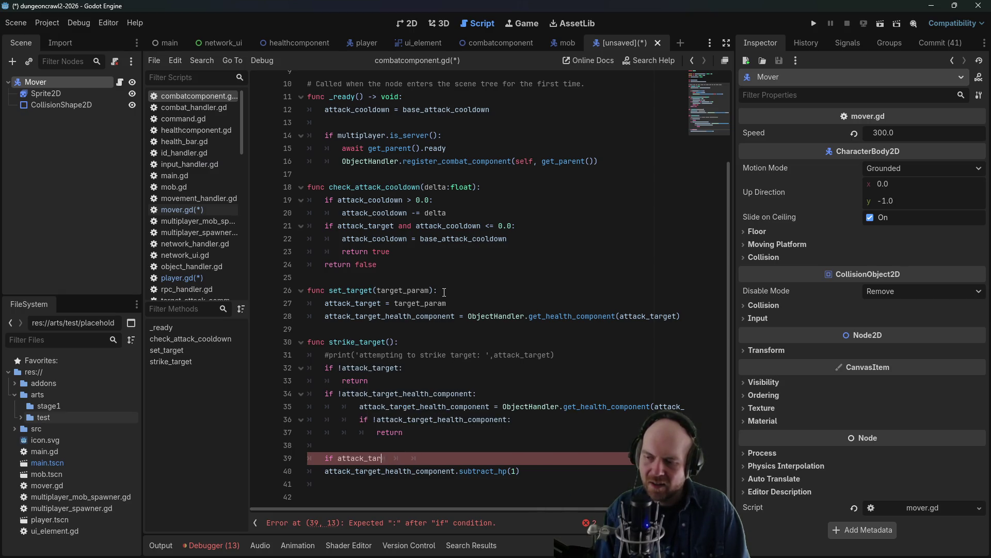
Close the condition with a colon and give it an indented pass body.
text(.position.distance_to)
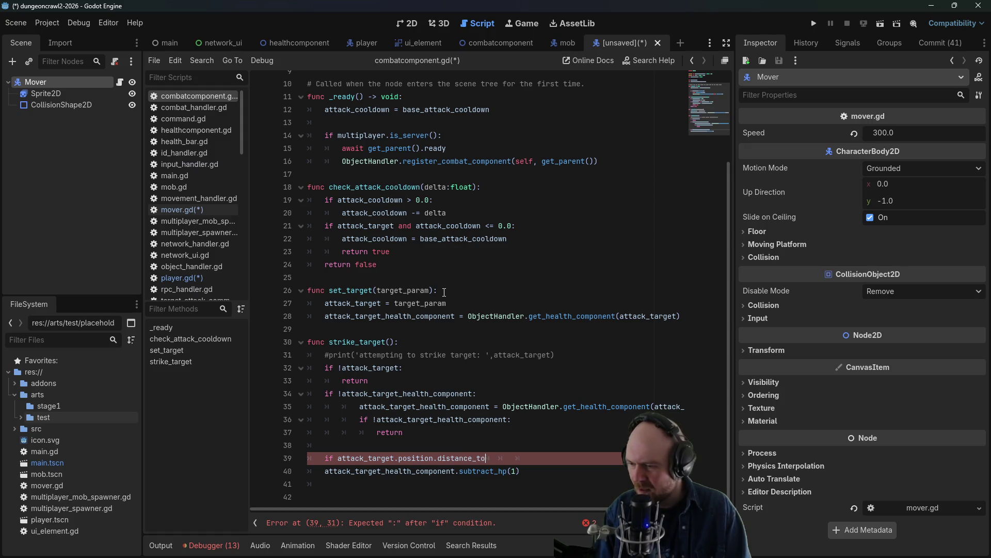
text(:)
key(Return)
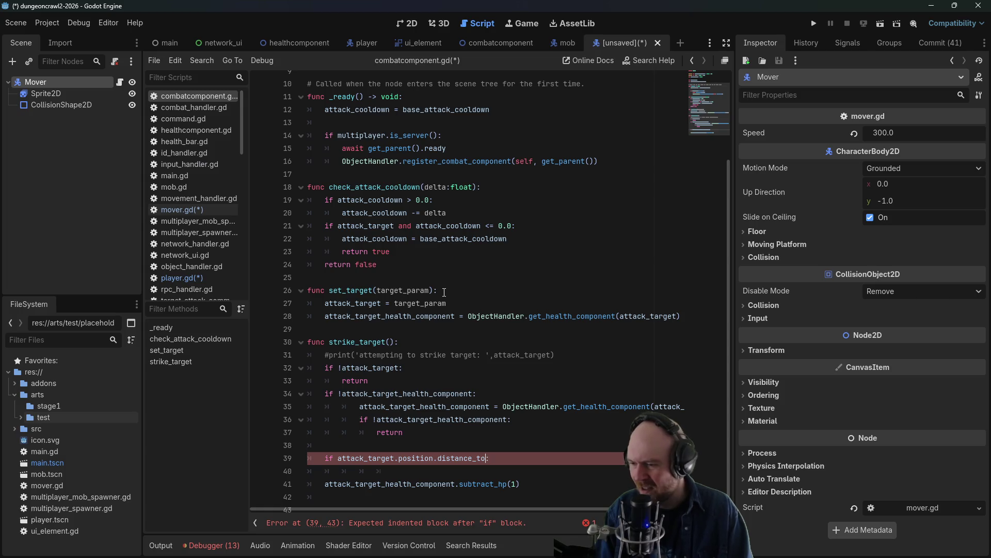
key(Down)
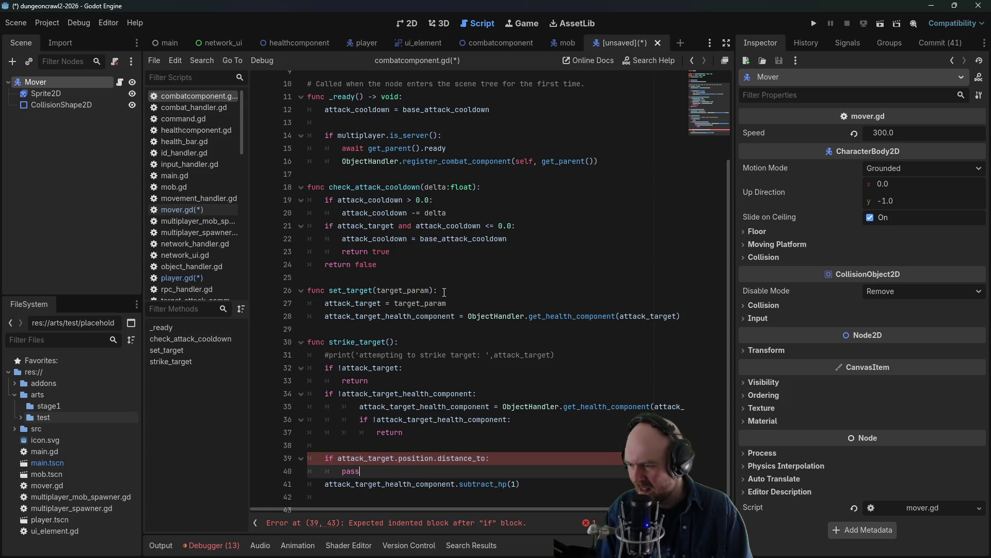
key(Up)
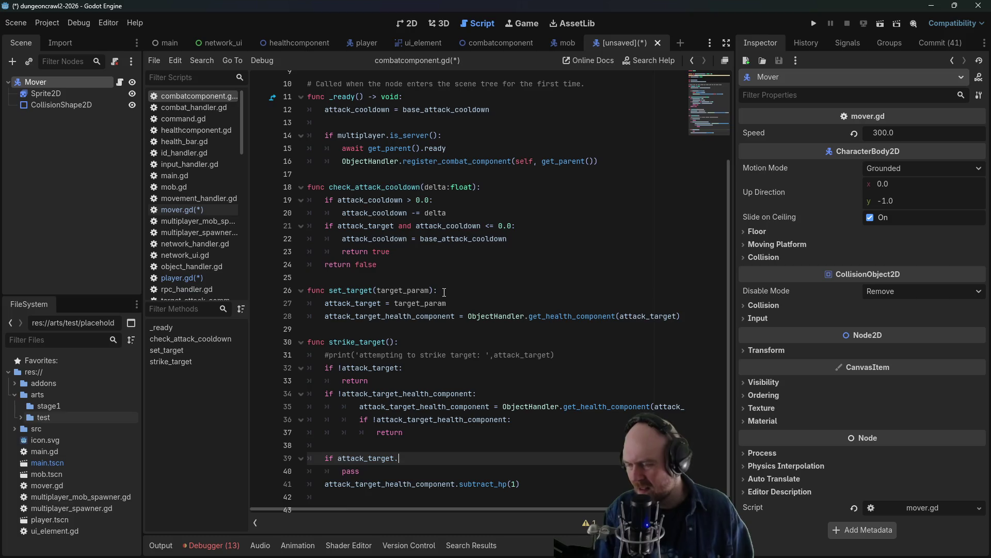
scroll(440, 238, up, 3)
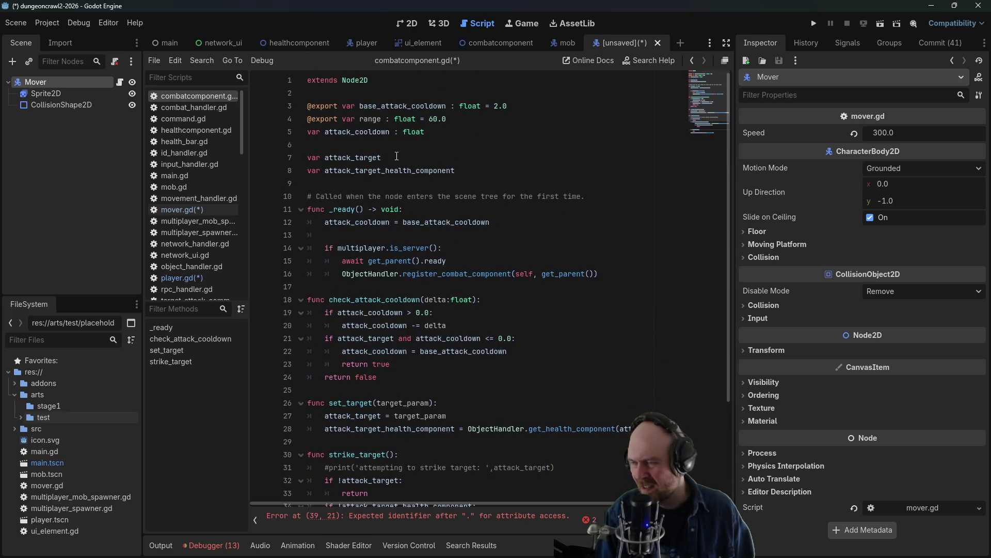
Declare attack_target's type as Node2D.
click(399, 159)
scroll(408, 170, down, 3)
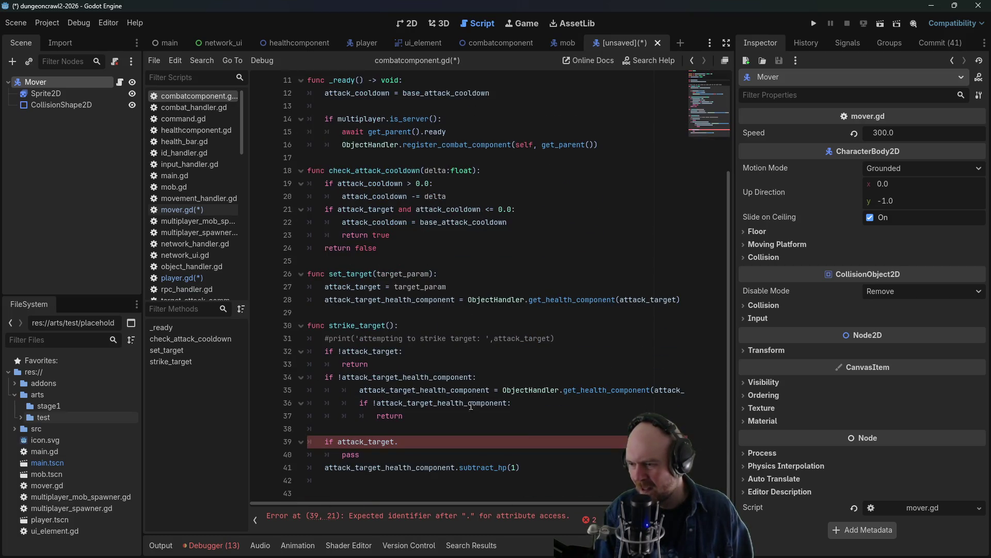
scroll(462, 395, up, 3)
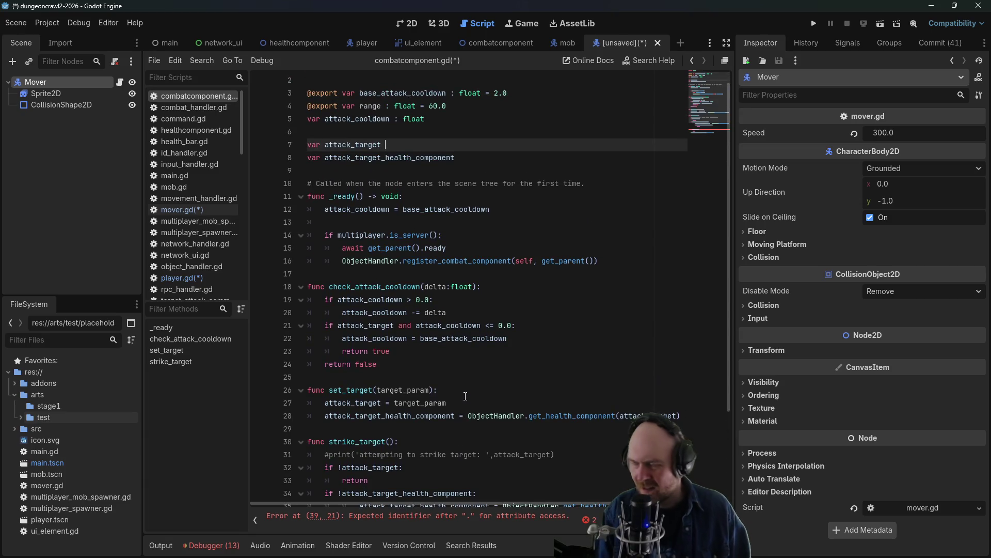
text(2D)
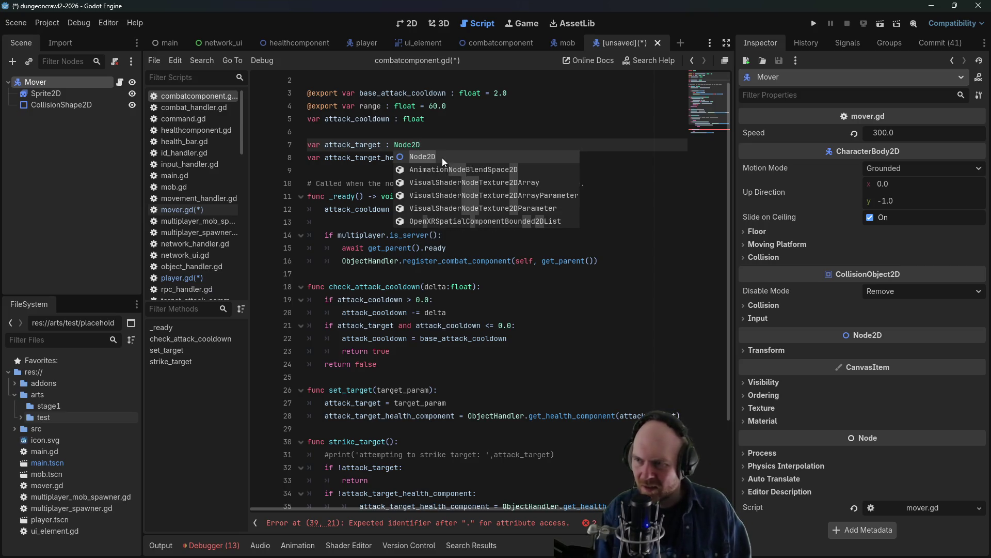
key(Escape)
click(505, 196)
Complete the check as distance_to(self.position) < range, delete pass, indent subtract_hp, and save.
scroll(505, 256, down, 3)
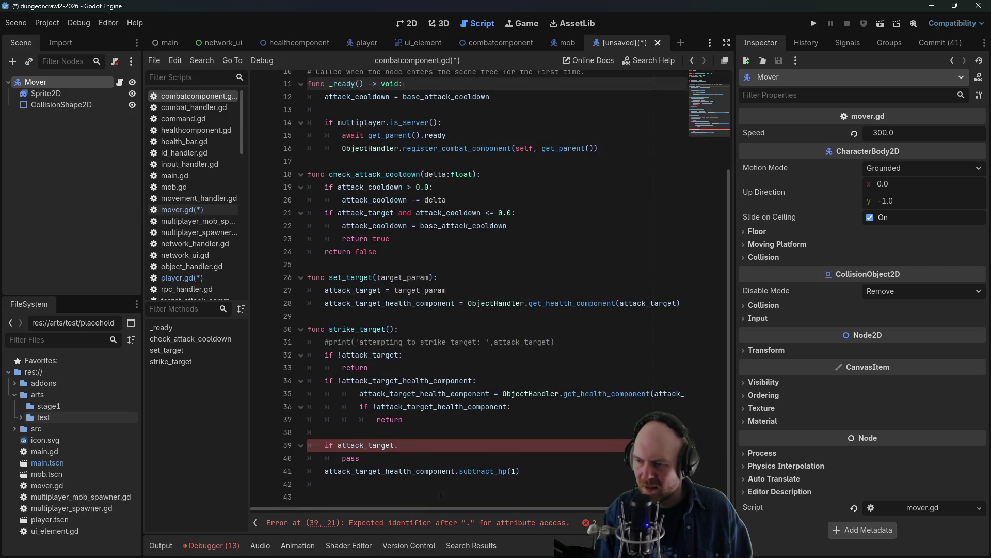
click(420, 445)
text(.position.)
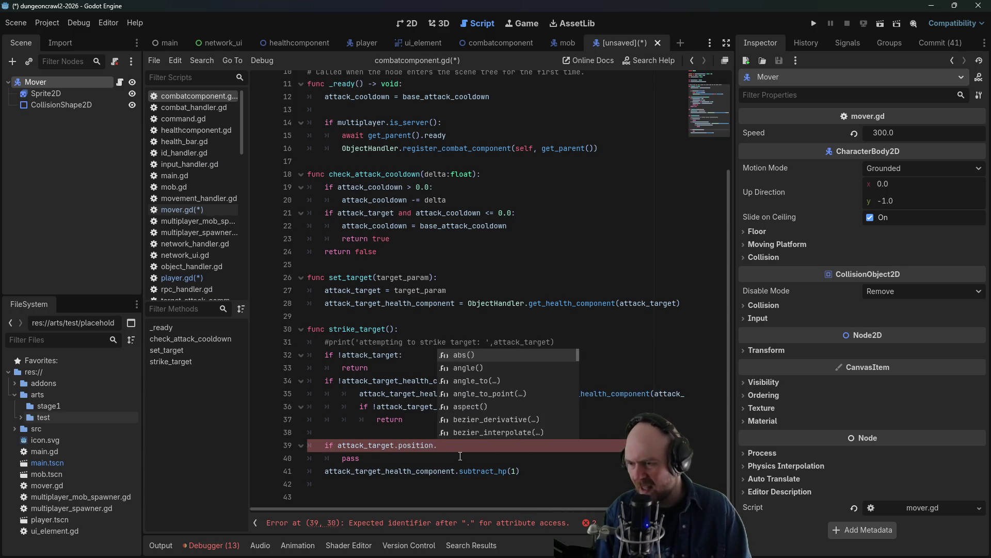
text(distance_to(self)
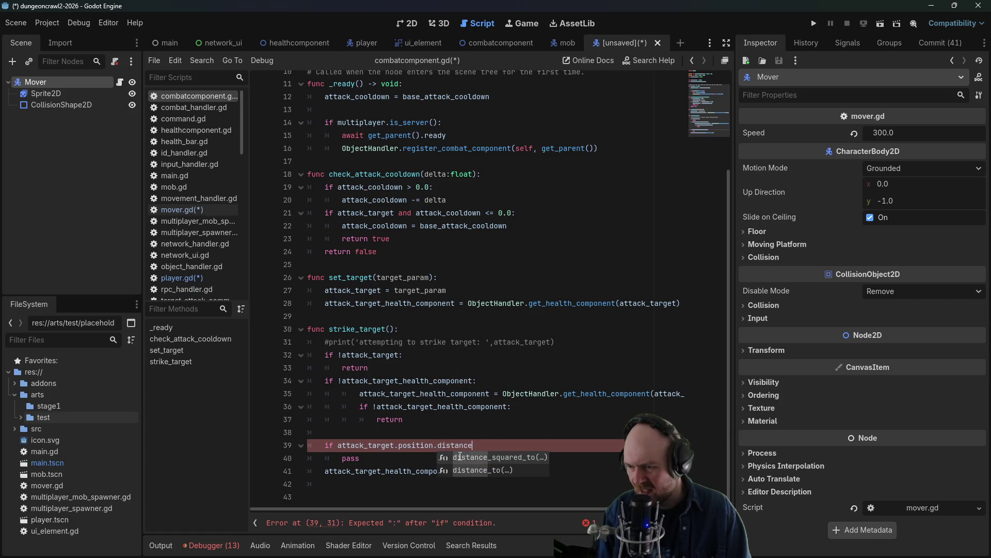
text(.position)
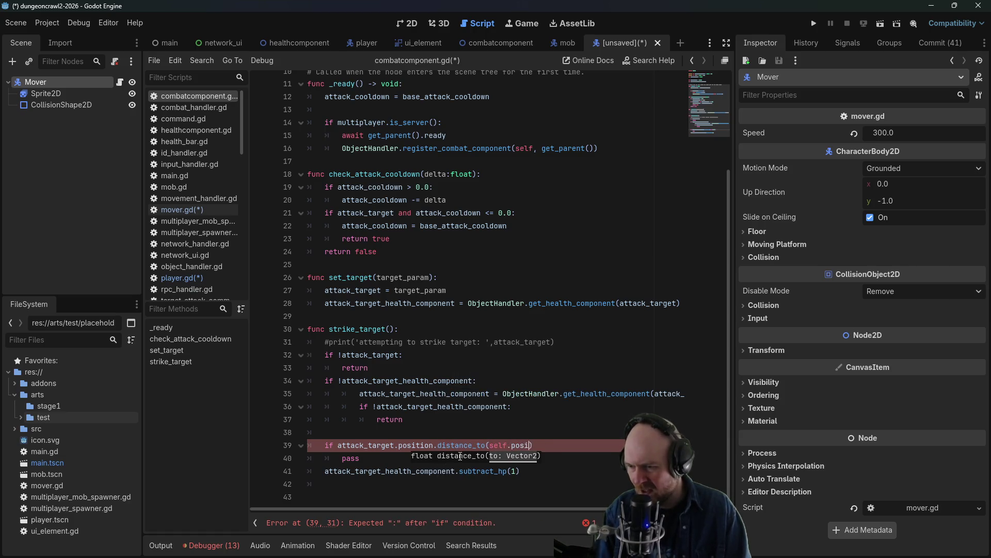
text() < ran)
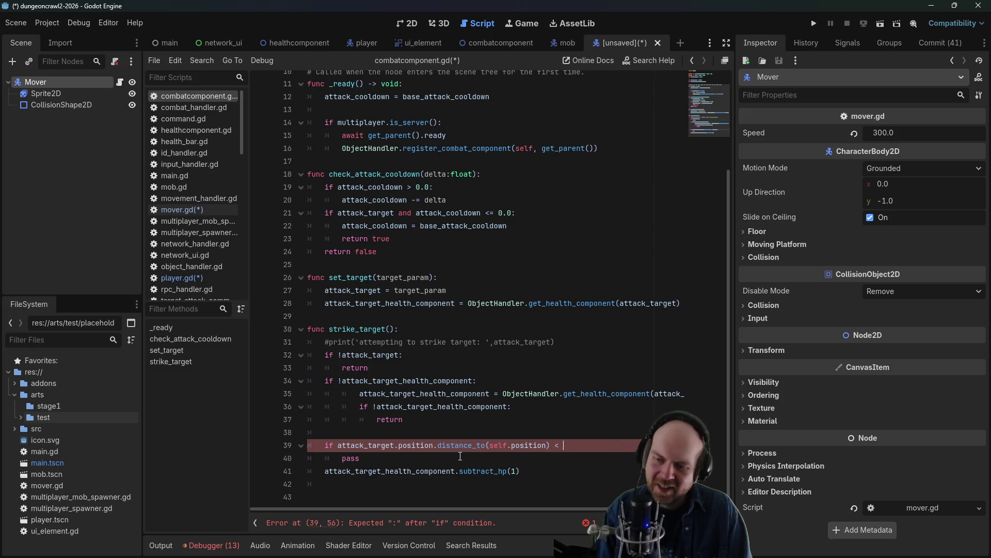
text(ge:)
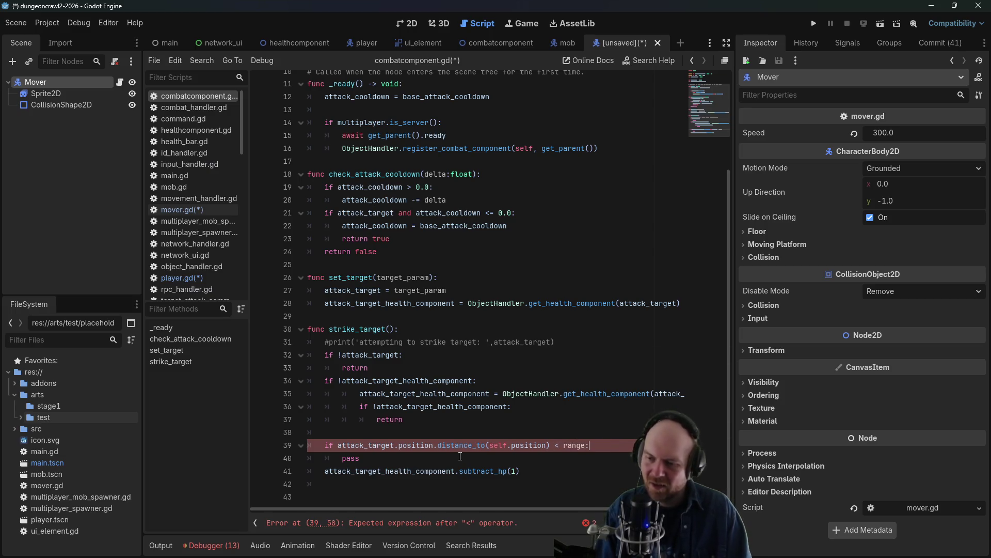
click(375, 458)
key(ctrl+shift+k)
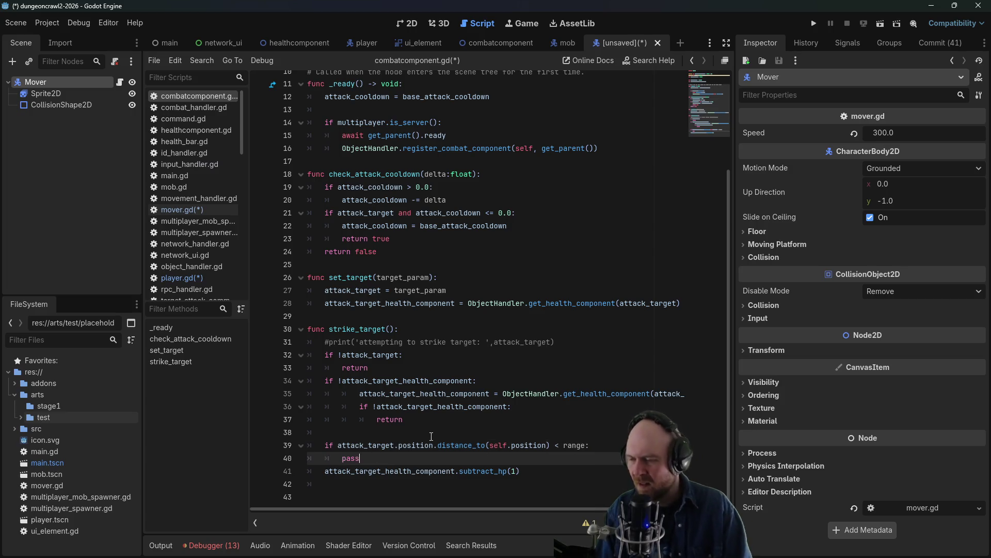
key(Tab)
key(Tab)
key(Delete)
key(ctrl+s)
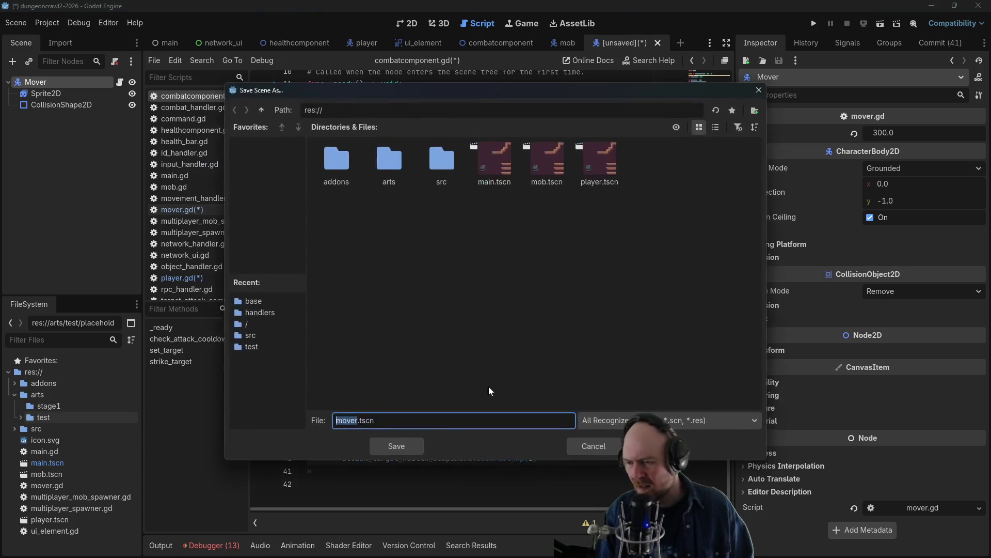
Save the Mover scene as mover.tscn.
click(581, 448)
click(559, 299)
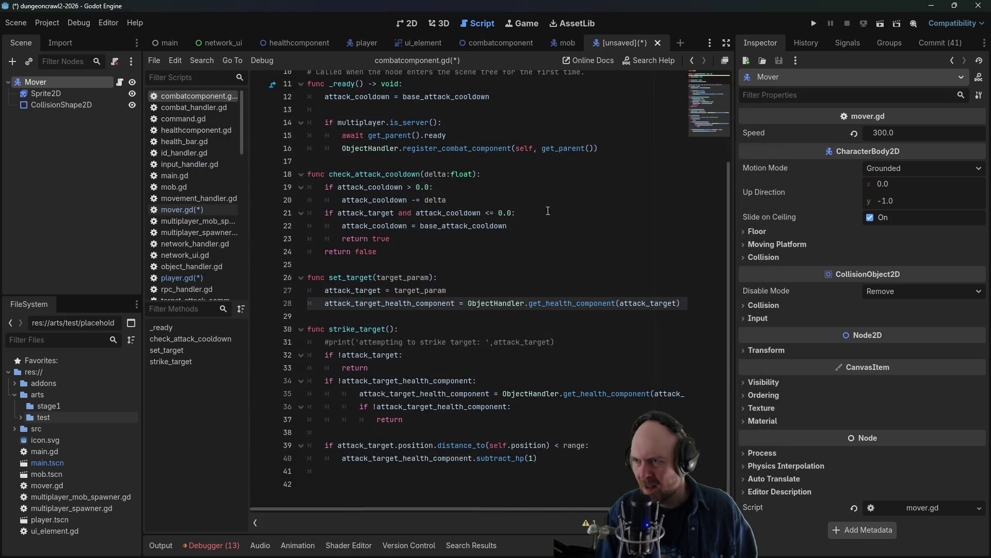
key(ctrl+s)
click(395, 445)
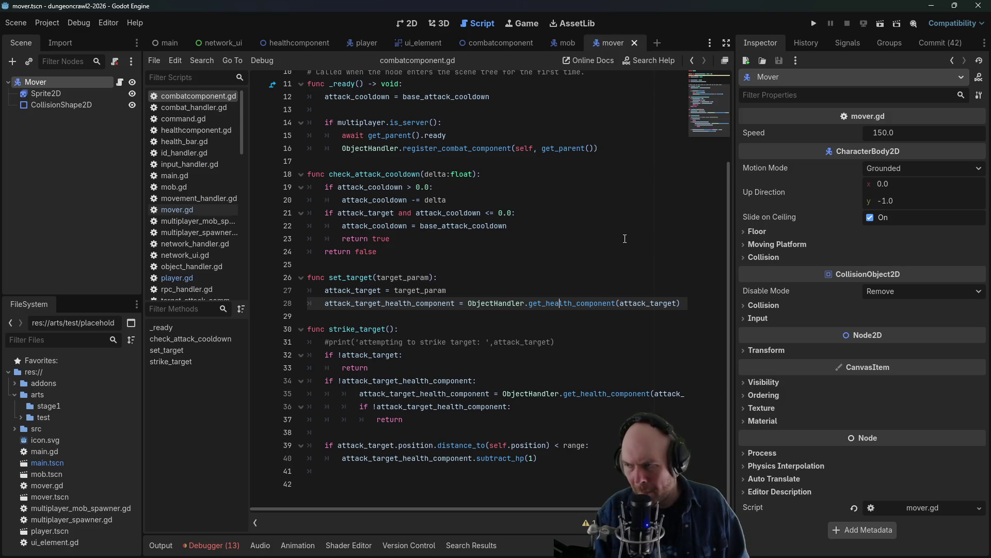
Test-run the game, moving the player around and targeting the mob, then close both game windows.
click(817, 26)
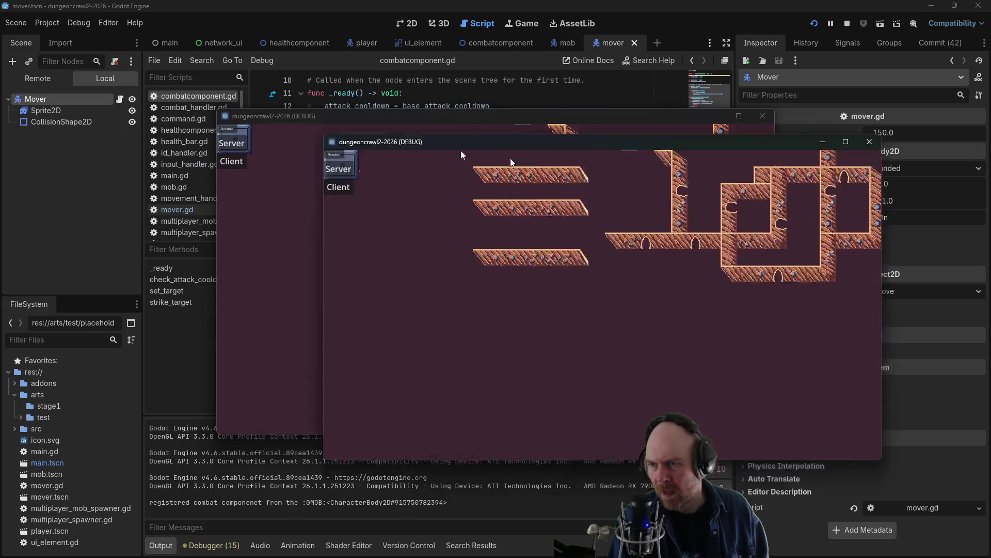
click(453, 224)
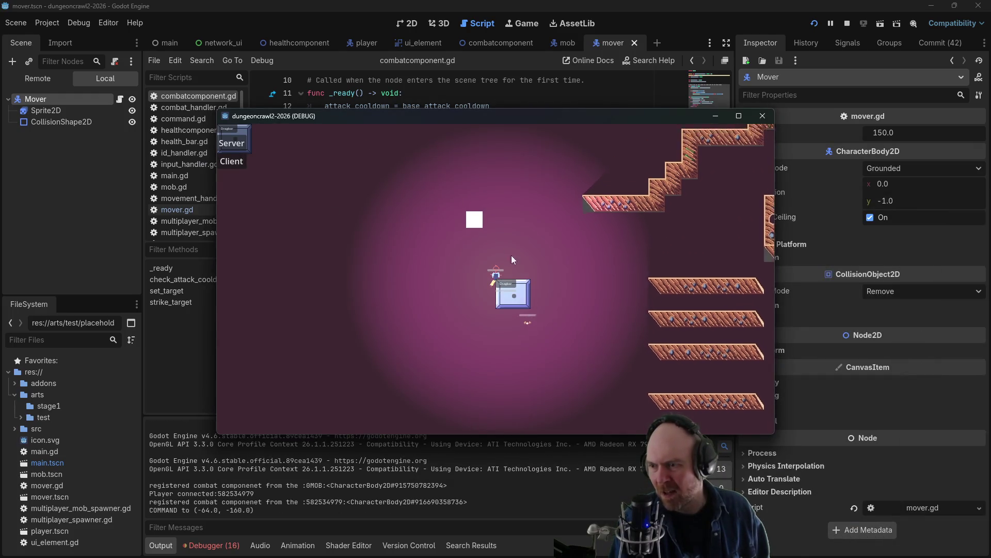
click(556, 391)
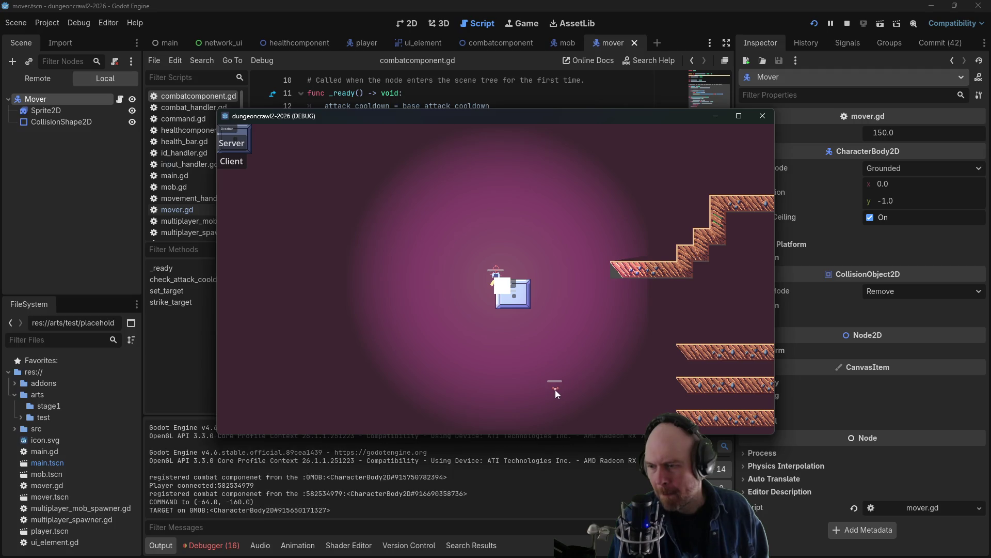
click(580, 274)
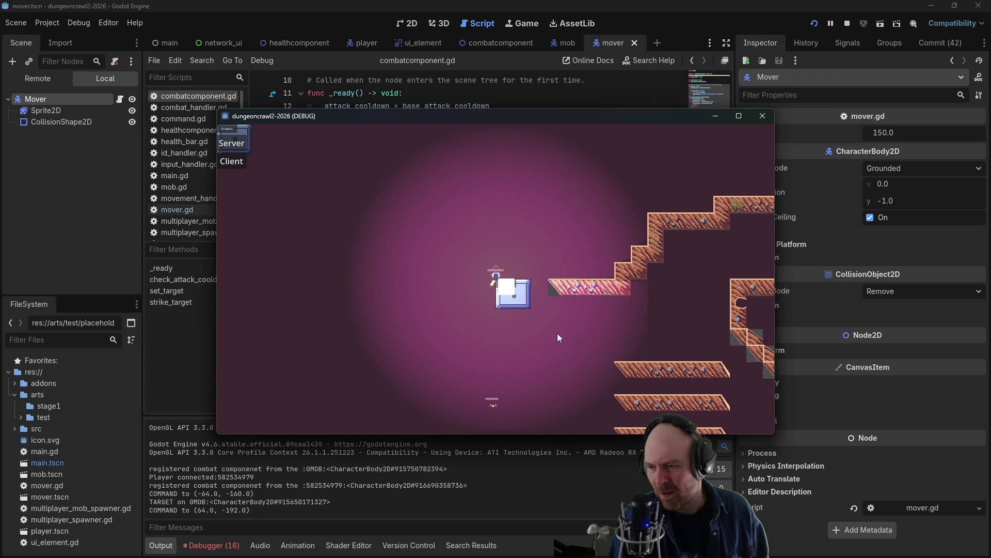
click(603, 322)
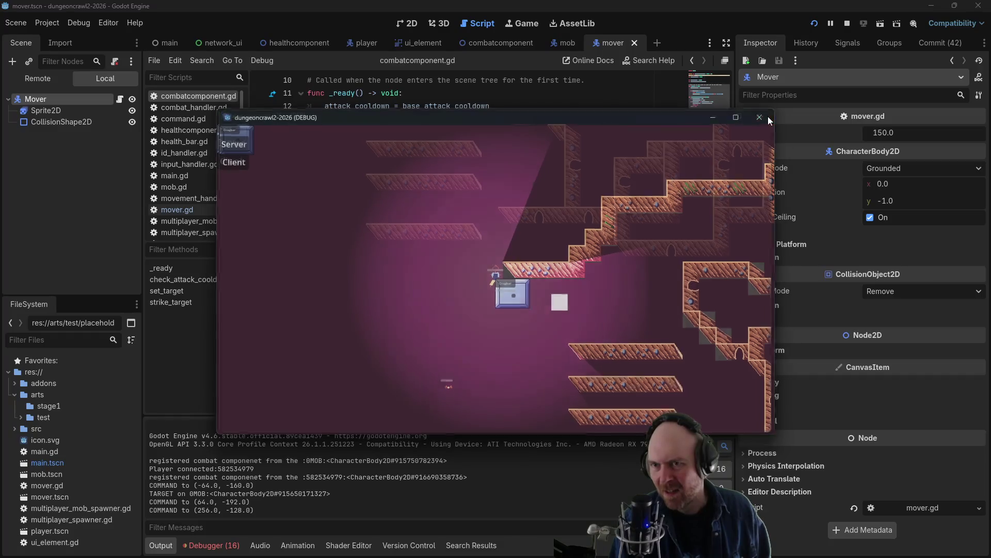
click(762, 116)
click(763, 116)
click(645, 209)
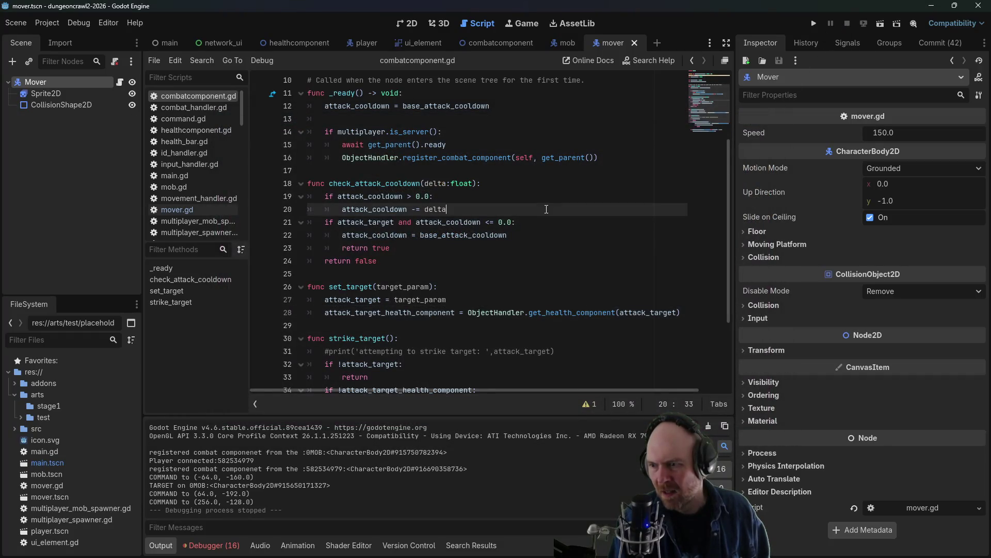
scroll(671, 258, down, 3)
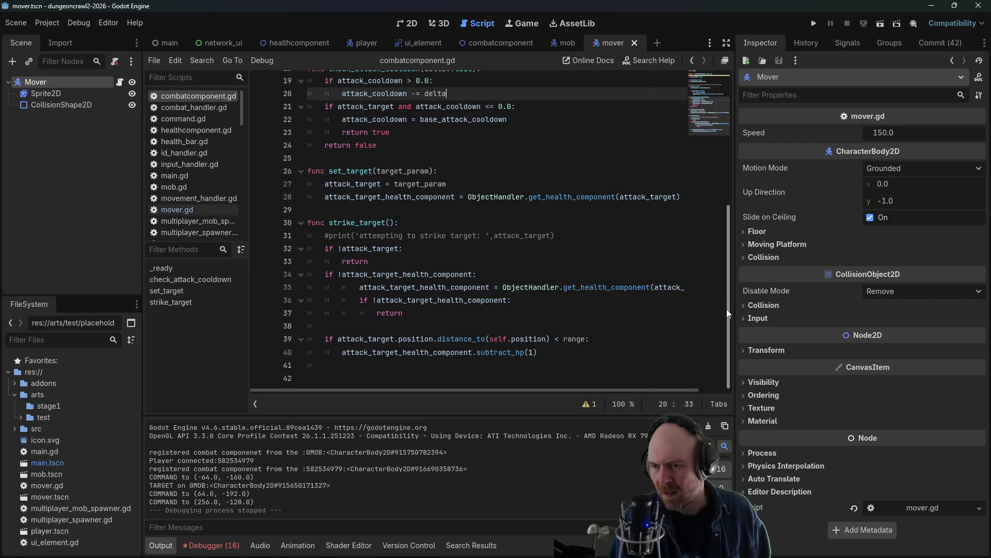
Add print(attack_target.position.distance_to(self.position)) inside the range check on line 40 and save.
scroll(720, 103, up, 6)
scroll(720, 102, down, 6)
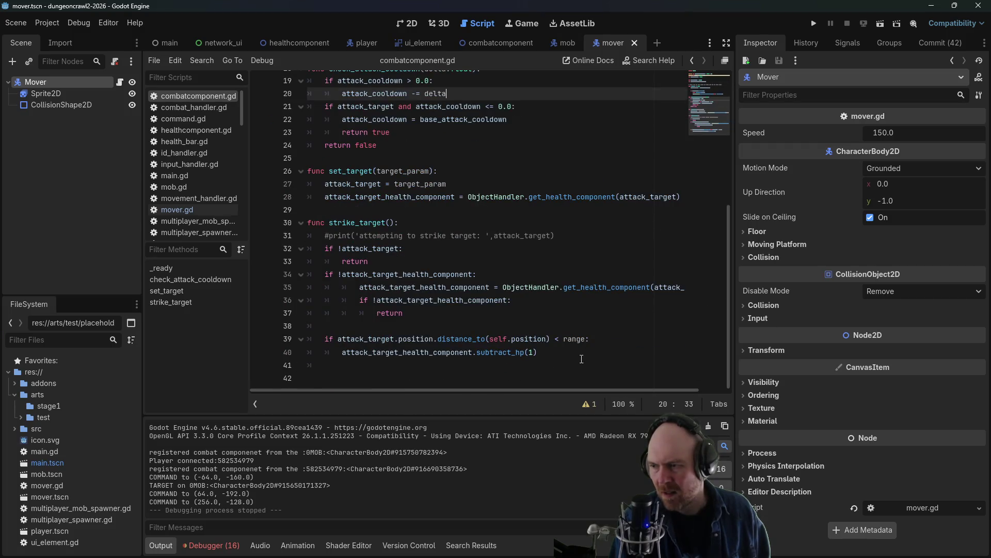
click(622, 339)
key(Return)
text(print()
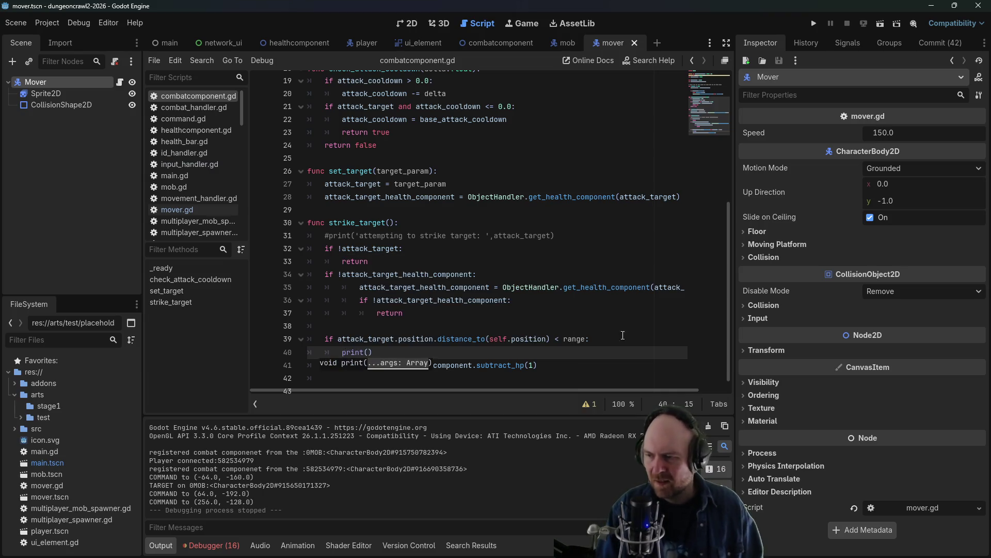
click(339, 339)
drag(339, 339, 552, 339)
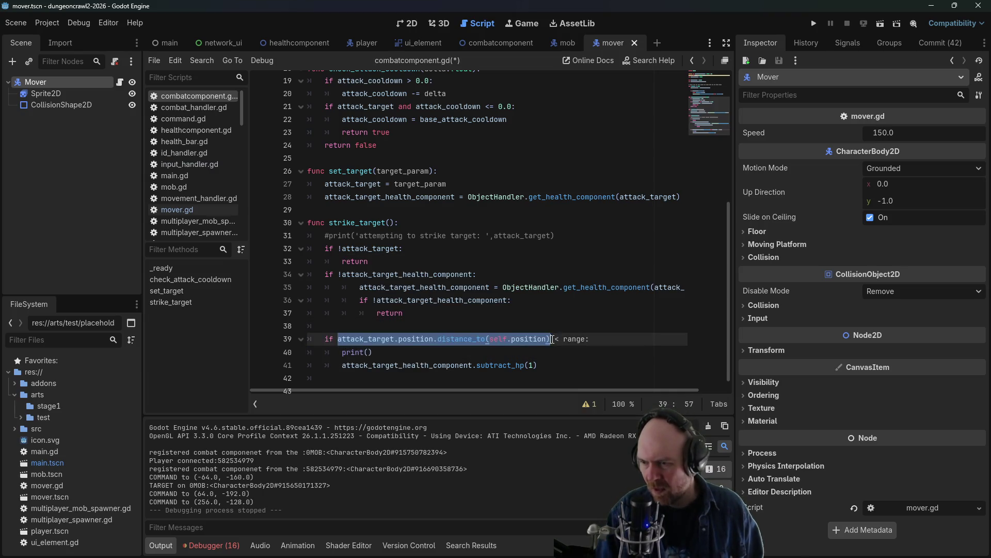
key(ctrl+c)
click(368, 352)
key(ctrl+v)
key(ctrl+s)
click(820, 21)
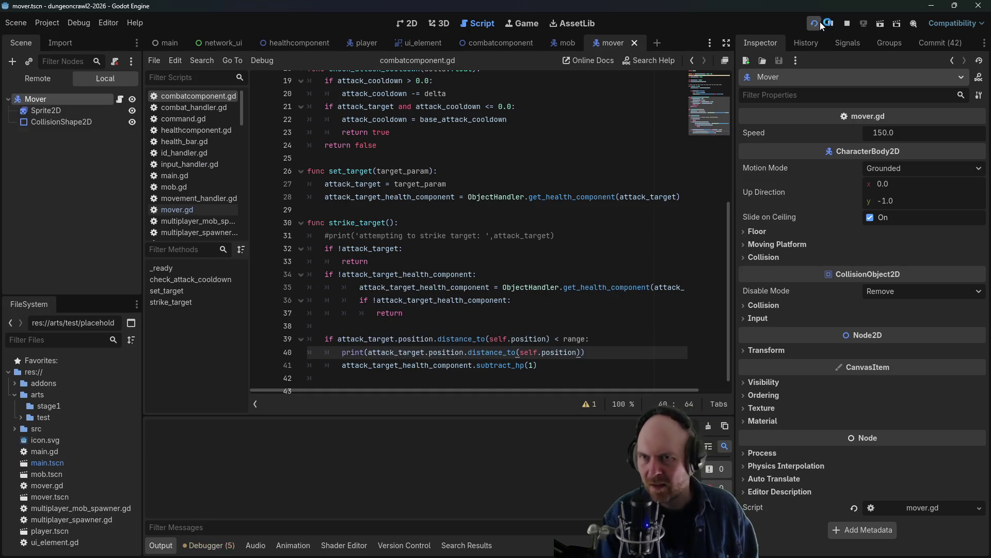
Run as server and client, target the mob and move the player; distances print 0.0, then close.
click(231, 144)
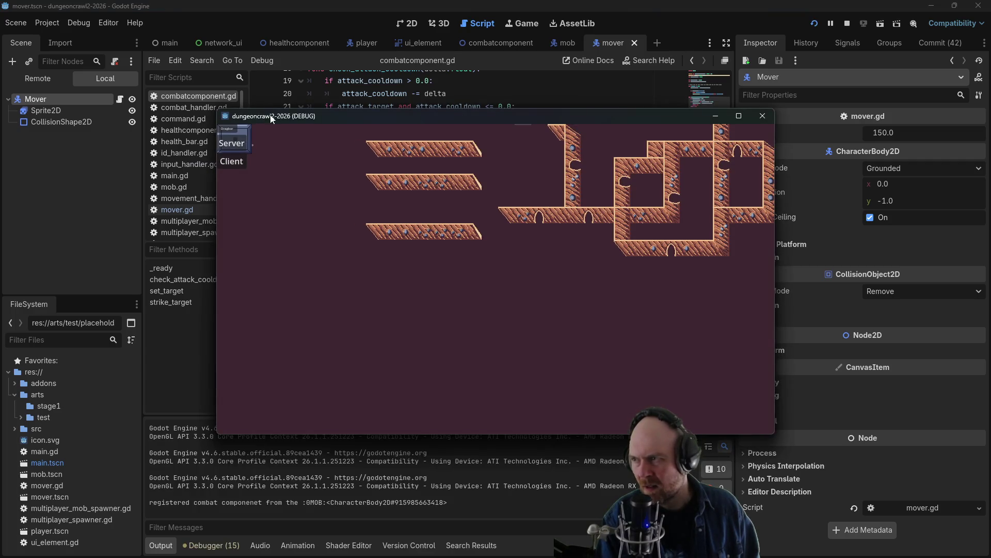
click(237, 166)
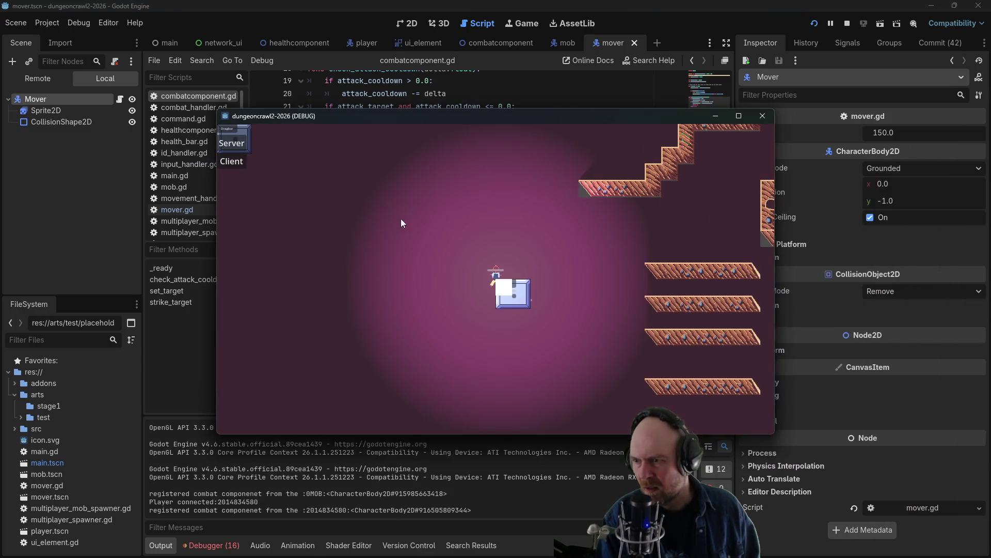
click(400, 219)
click(602, 353)
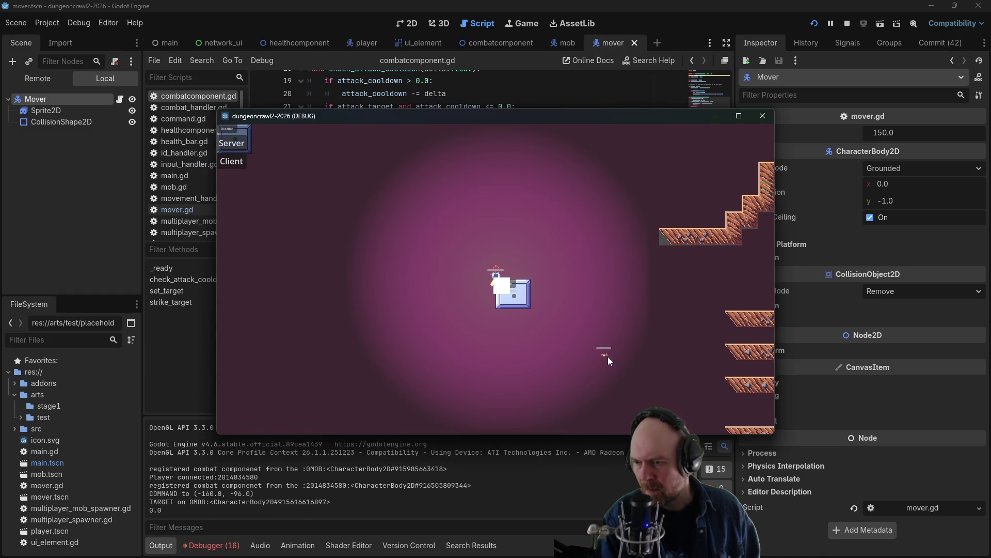
click(534, 236)
click(570, 287)
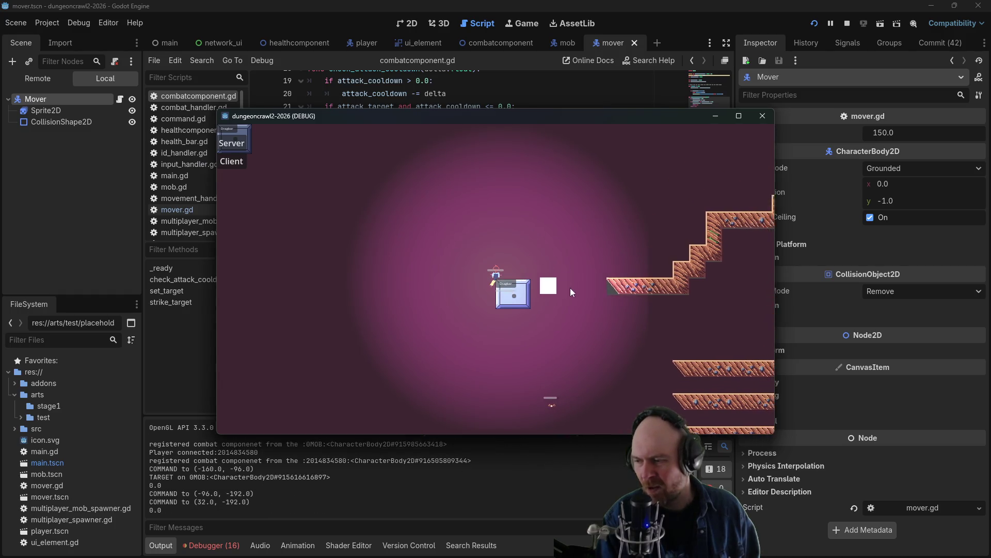
click(384, 272)
click(449, 323)
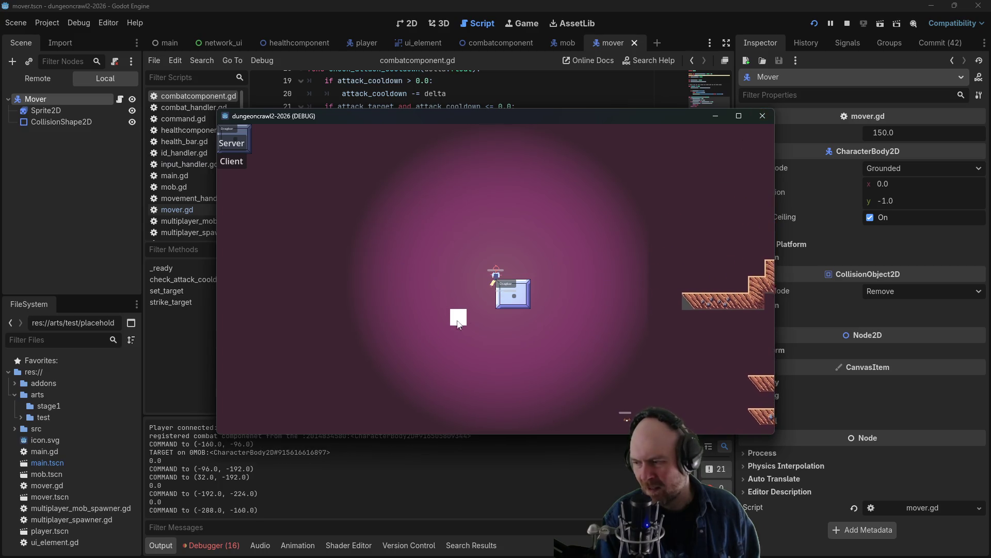
click(768, 116)
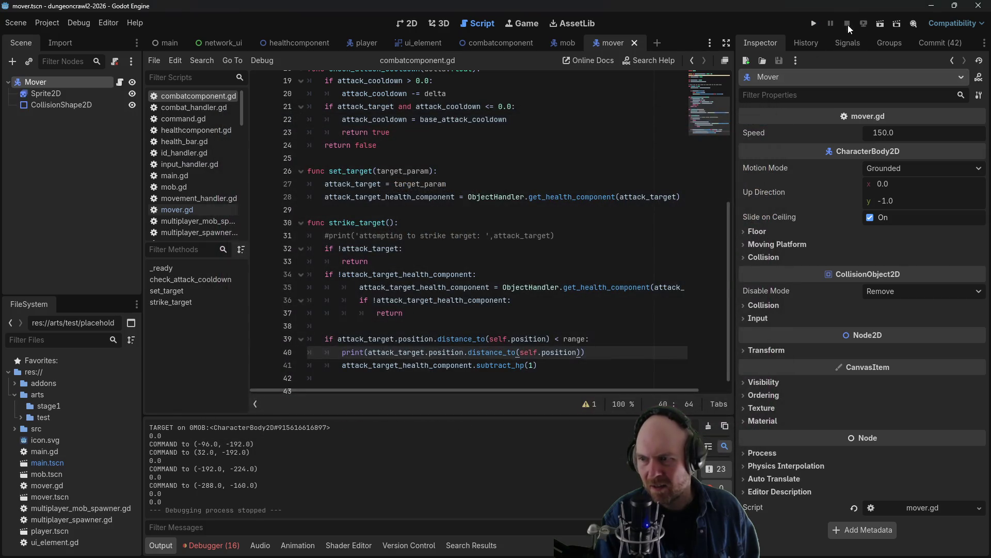
click(497, 236)
scroll(483, 312, down, 1)
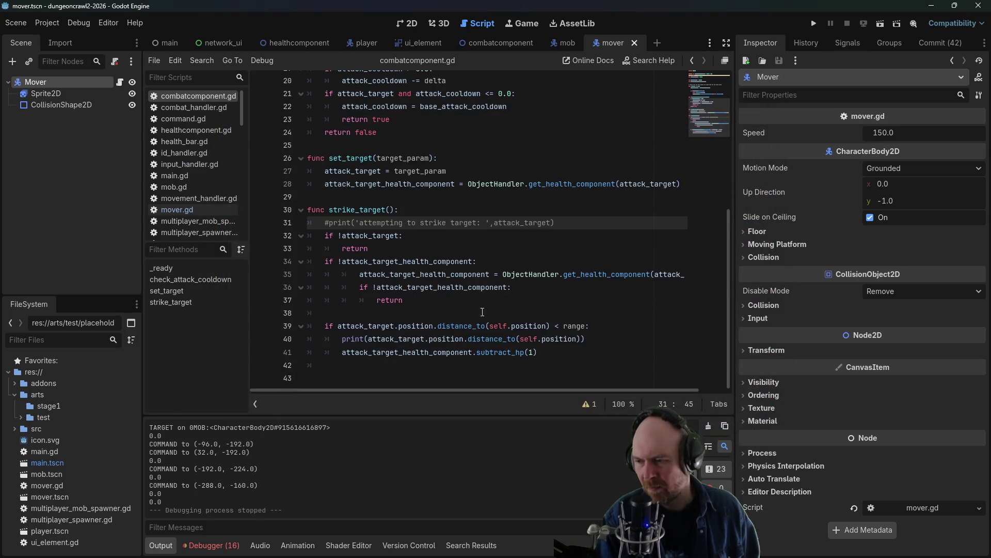
Change the line 40 print to use get_parent().attack_target and save the script.
click(369, 338)
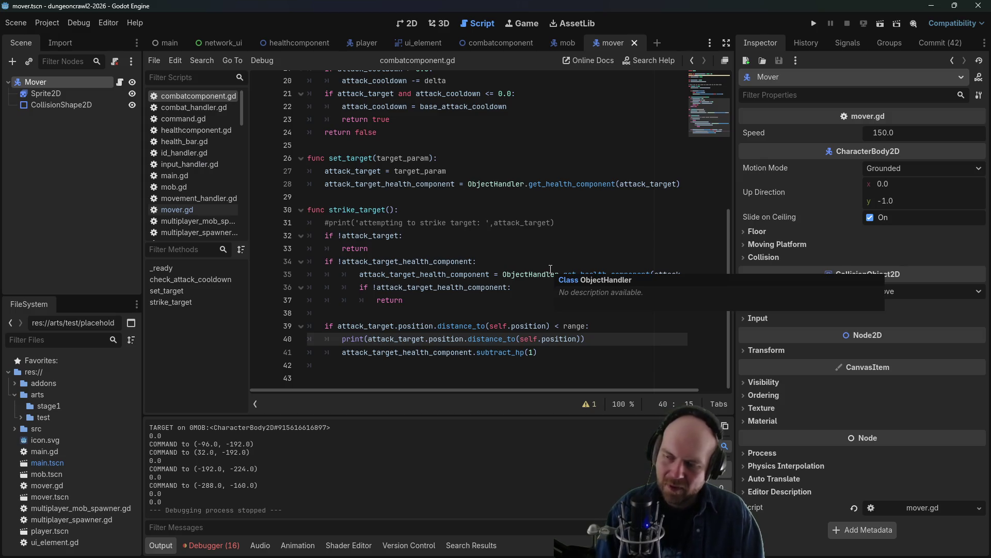
text(get_parent())
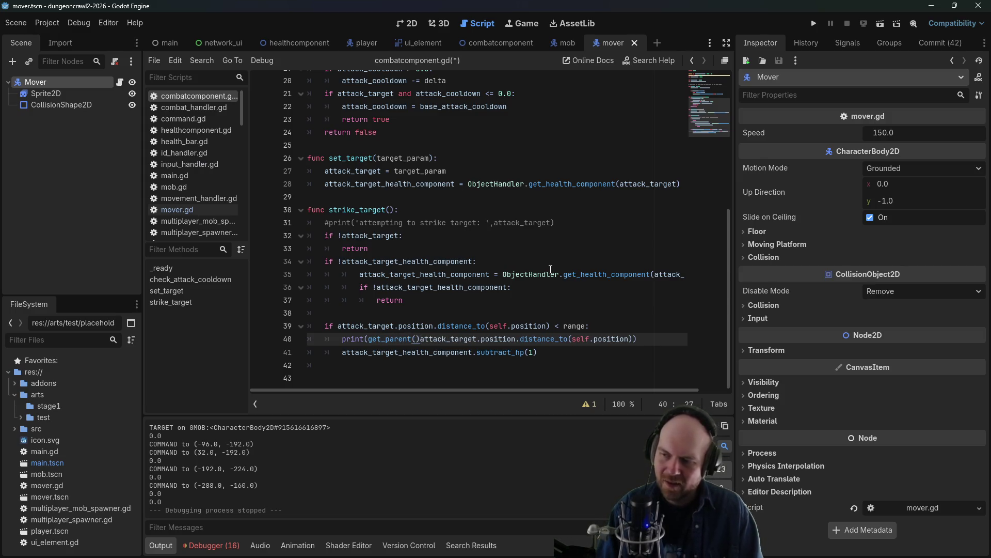
text(.)
key(ctrl+s)
Run the project as server and move the player, triggering an invalid-access error in combatcomponent.gd.
click(645, 171)
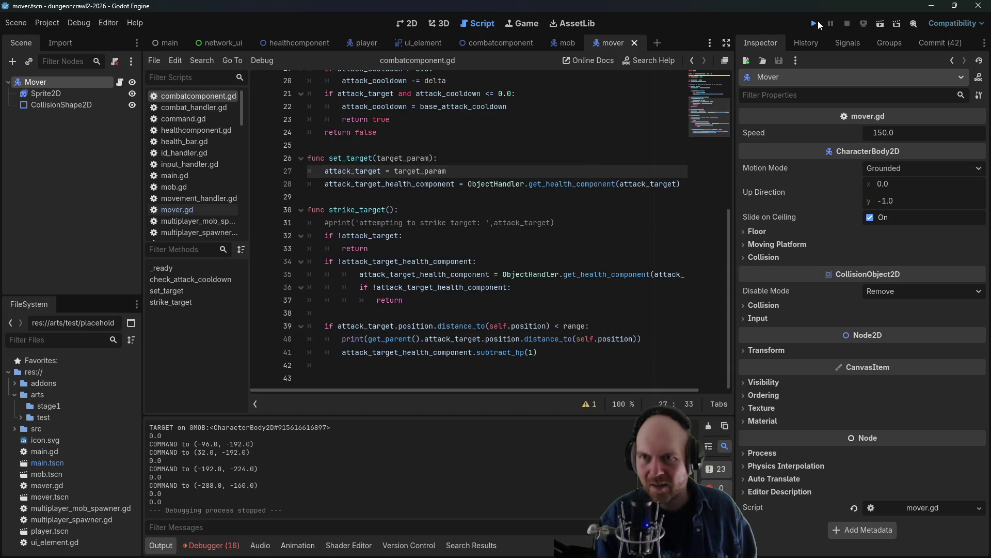
click(819, 25)
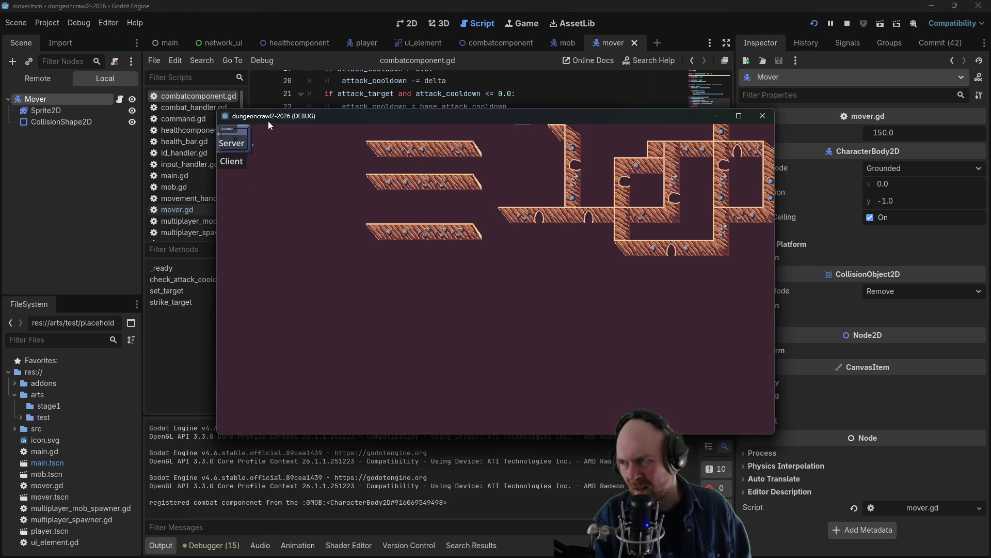
click(231, 161)
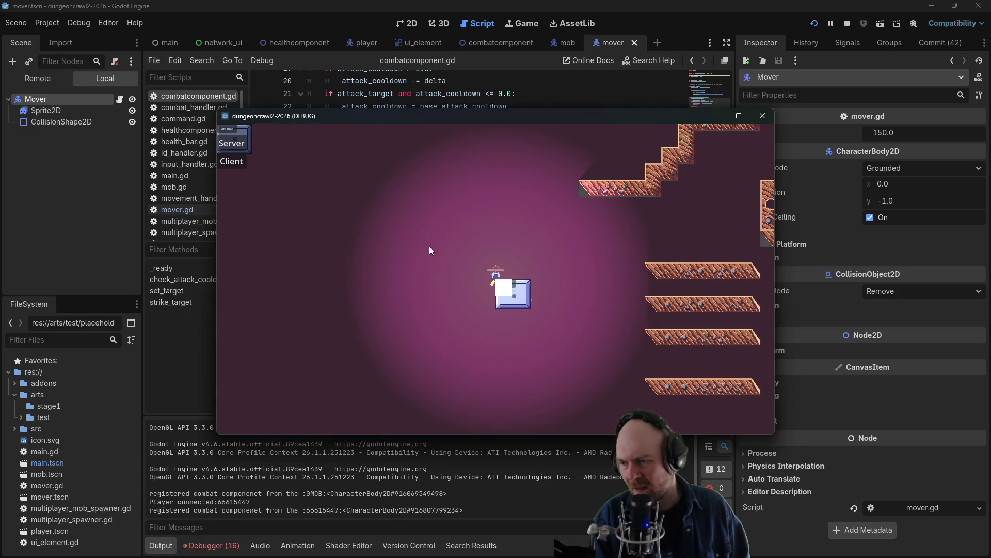
click(606, 339)
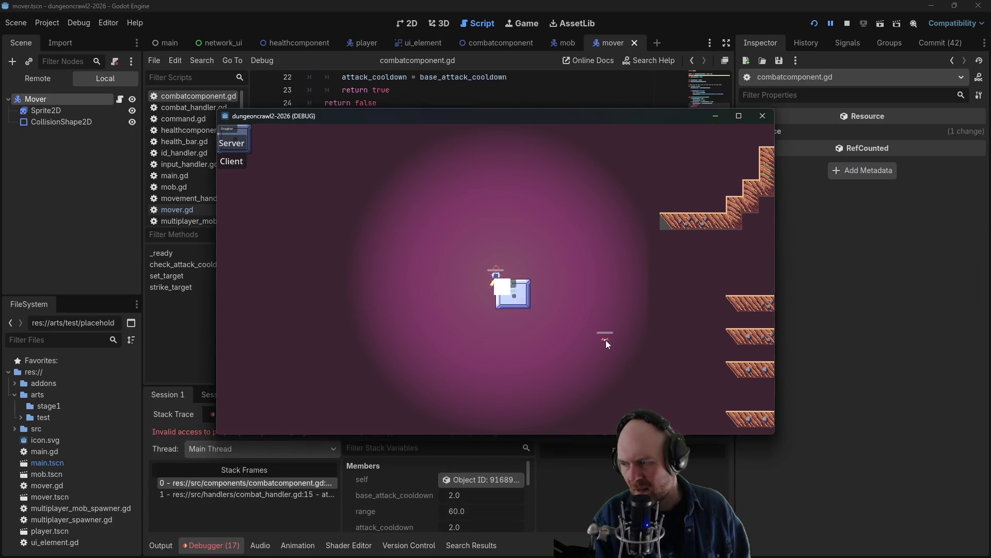
Bring the editor forward and stop the running debug session.
mouse_move(734, 119)
mouse_down()
mouse_move(640, 102)
mouse_move(727, 52)
mouse_move(871, 77)
mouse_up()
click(179, 431)
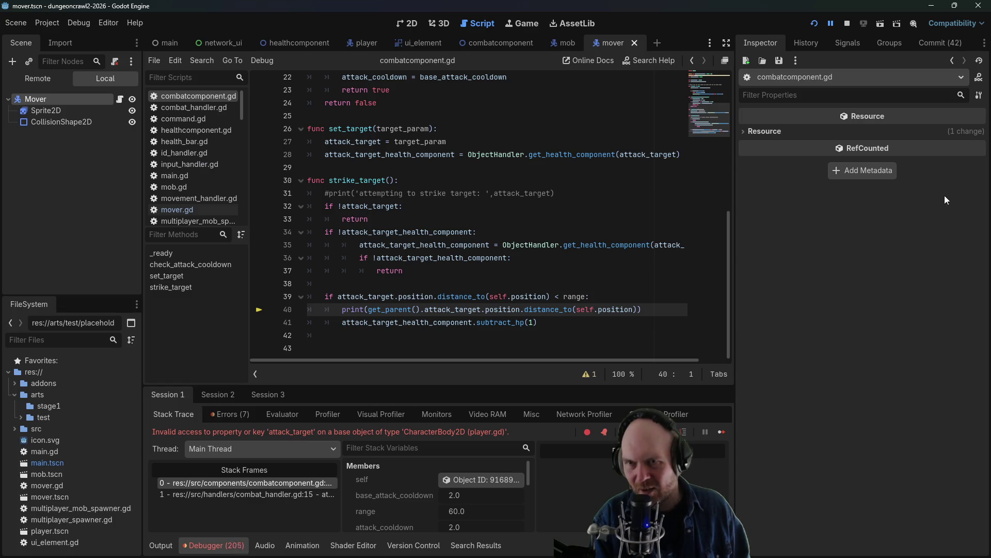
click(846, 23)
Make the print measure attack_target's distance_to(get_parent().position), then save and relaunch with F5.
drag(423, 309, 368, 309)
key(BackSpace)
double_click(531, 309)
text(get_parent)
key(Return)
key(F5)
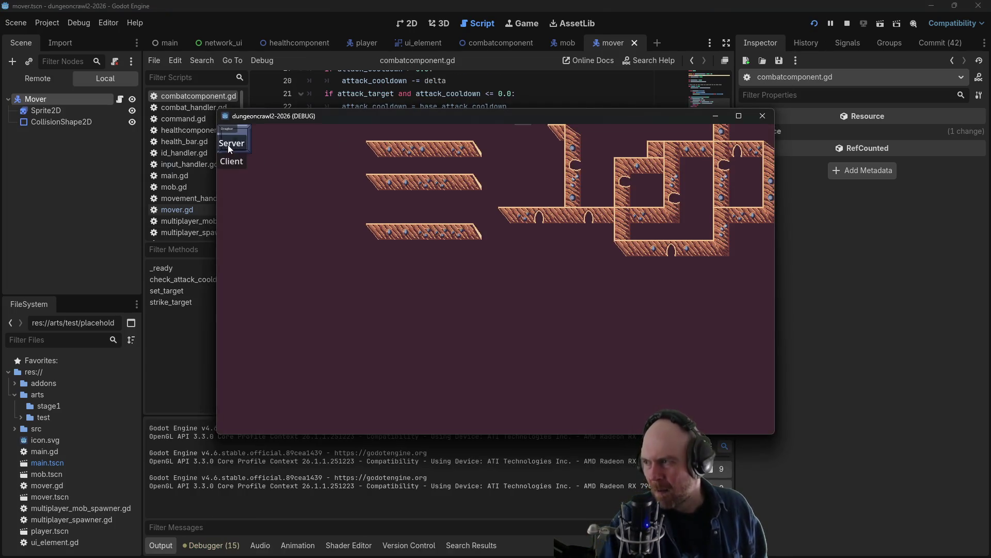
Host the game as server, target the mob, send the player to several spots, then stop.
click(231, 143)
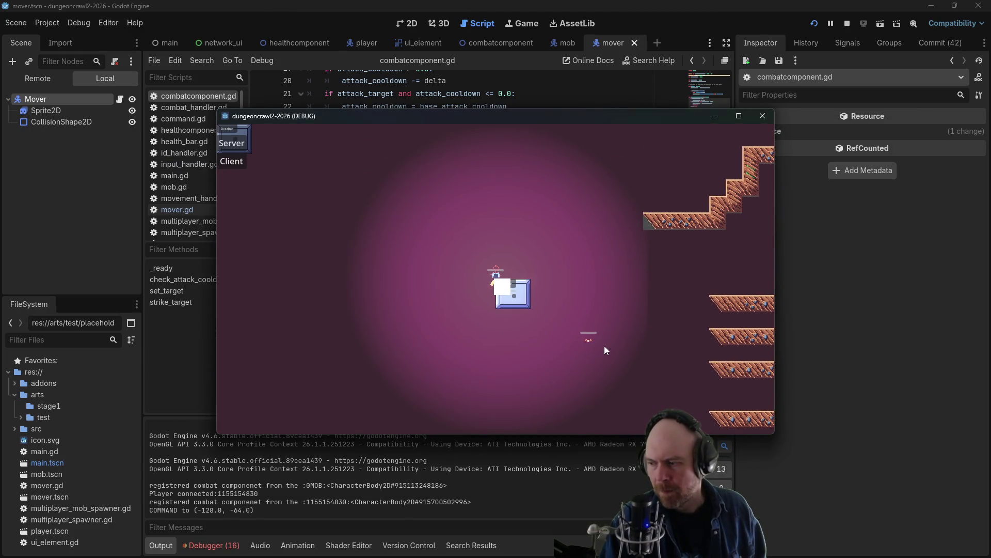
click(589, 338)
click(518, 236)
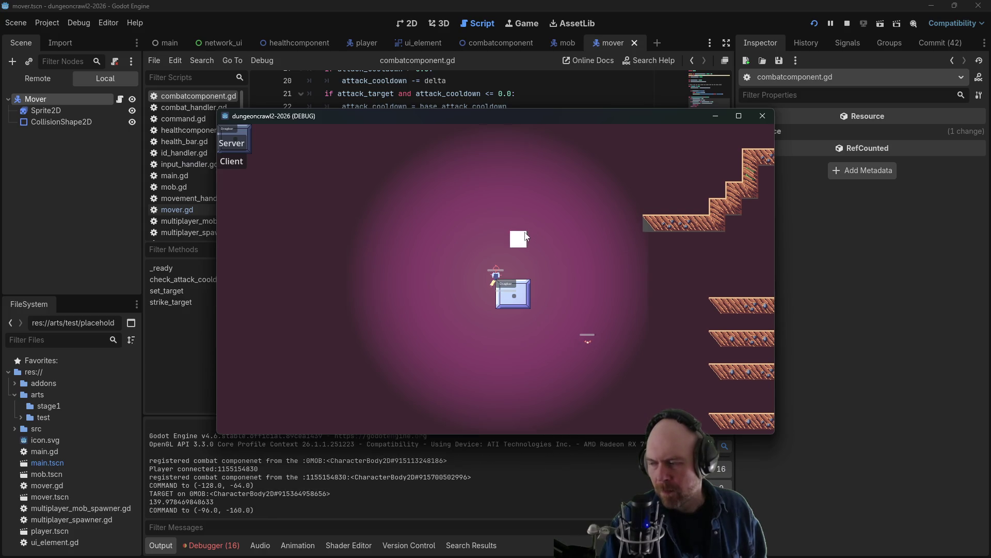
click(541, 273)
click(565, 277)
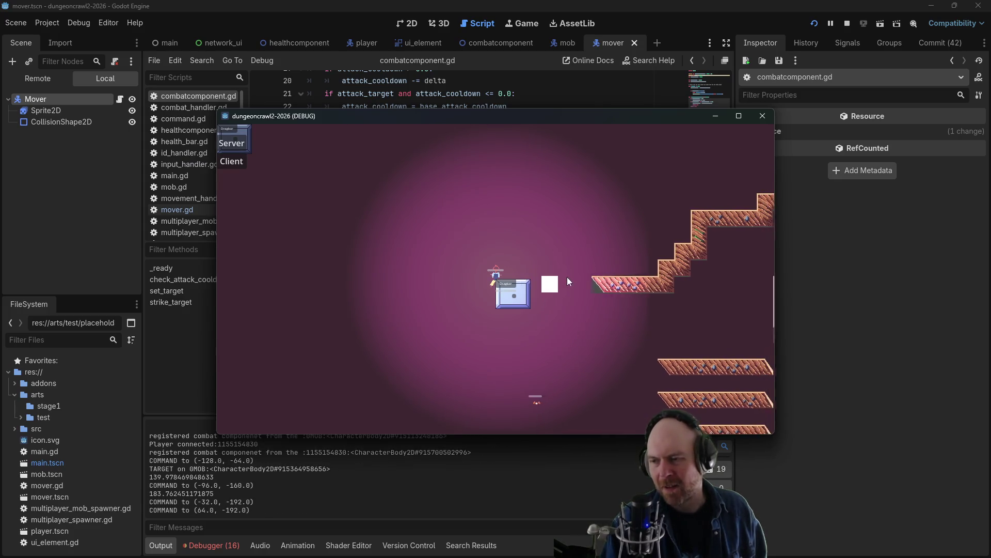
click(567, 277)
click(422, 277)
click(462, 310)
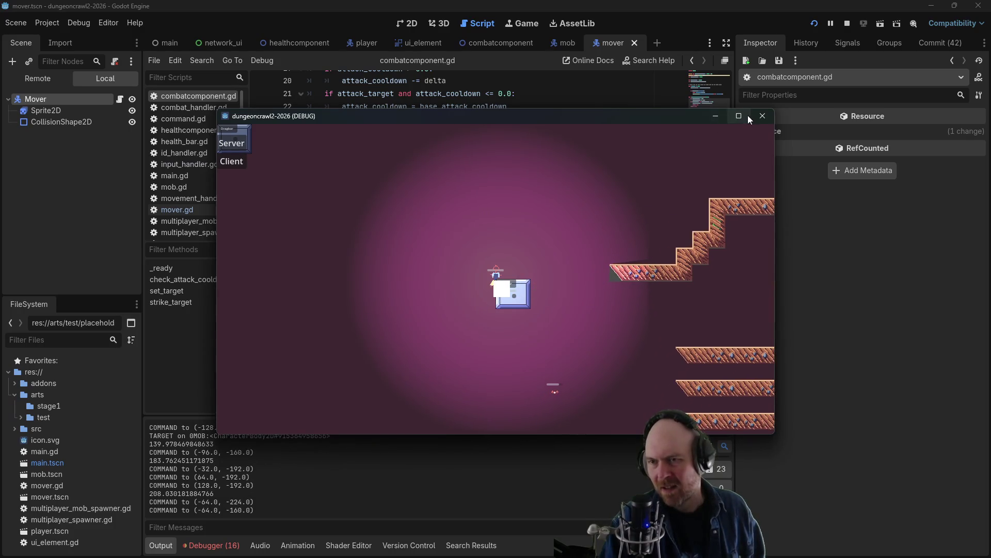
click(763, 115)
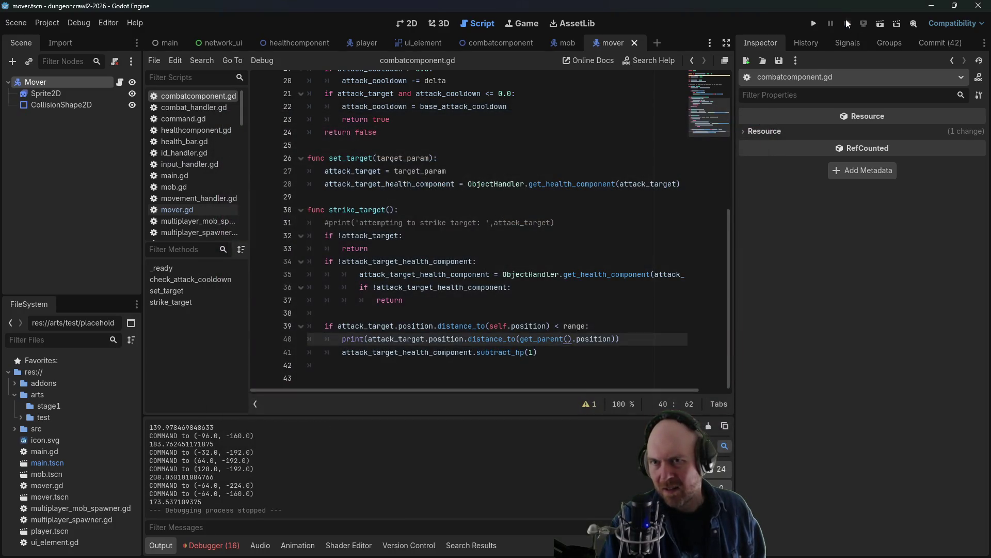
click(585, 249)
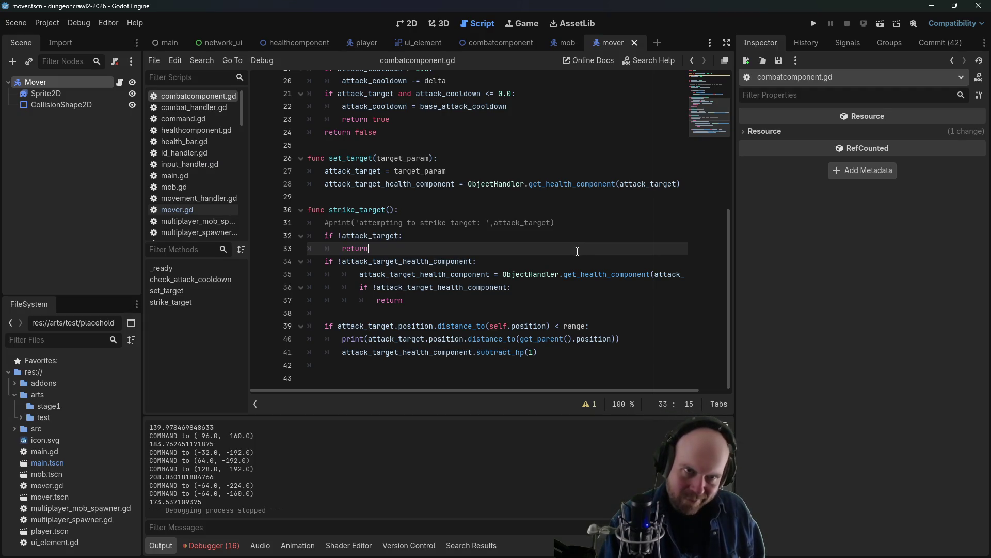
Remove get_parent(). so line 40 prints attack_target.position.distance_to(position), then review _ready.
drag(521, 339, 575, 339)
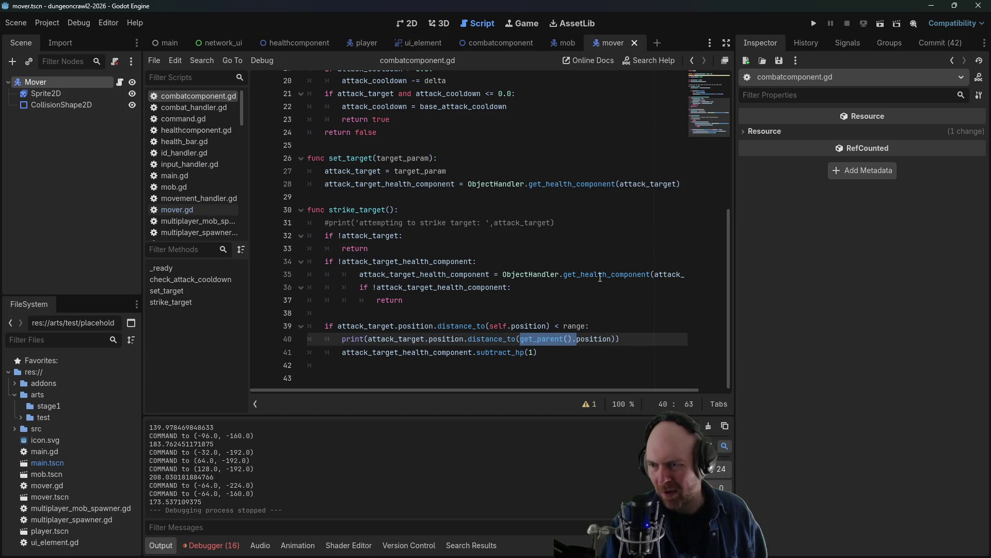
key(BackSpace)
scroll(594, 292, up, 6)
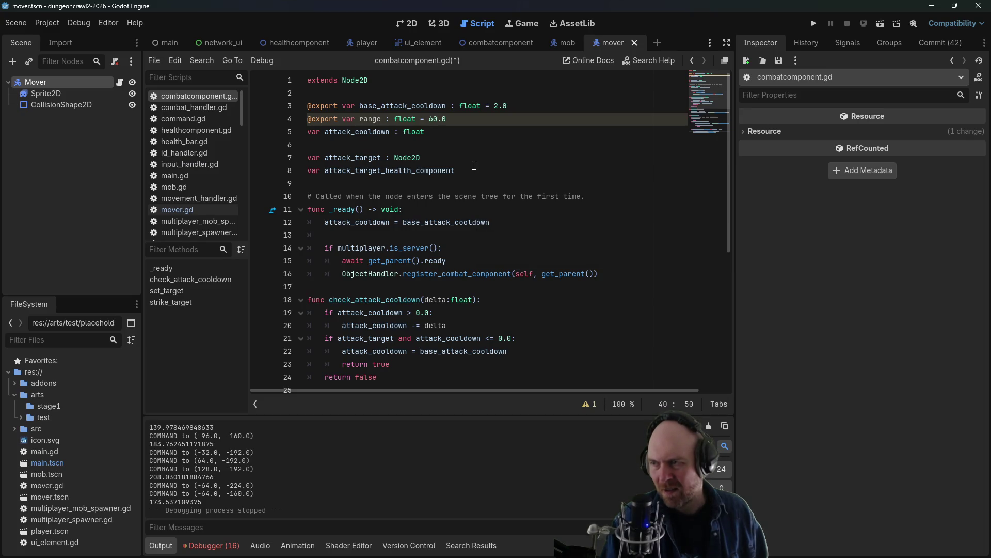
scroll(474, 166, down, 2)
click(399, 185)
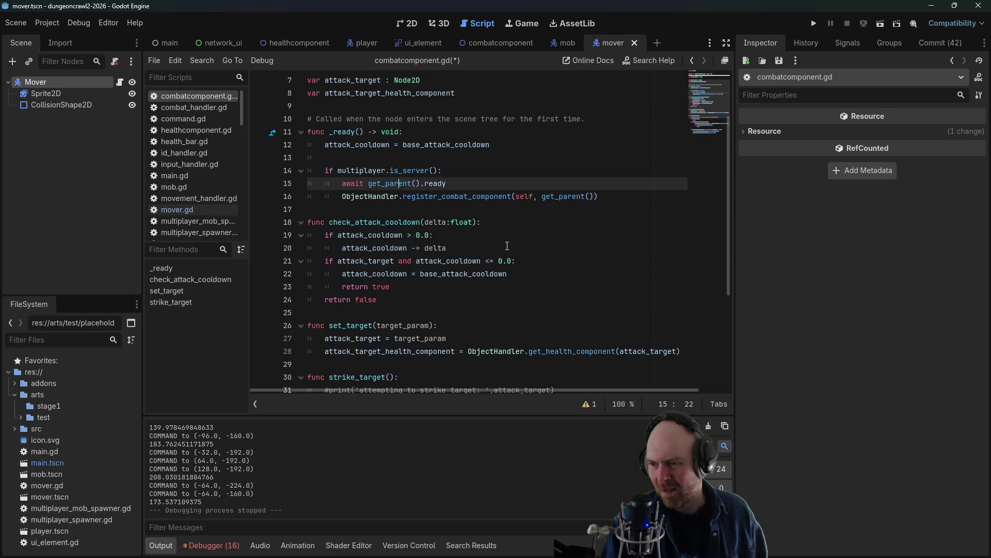
scroll(507, 246, down, 4)
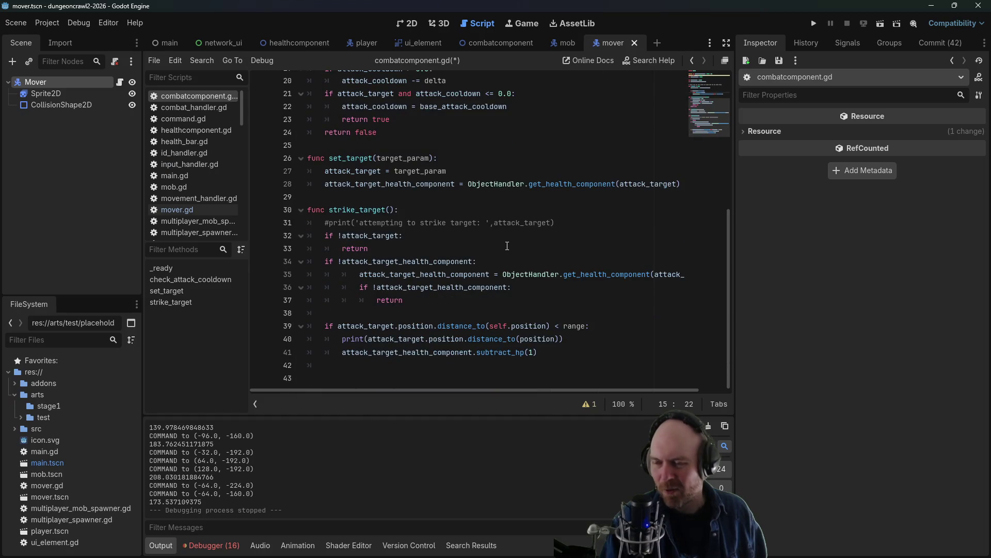
scroll(507, 245, up, 6)
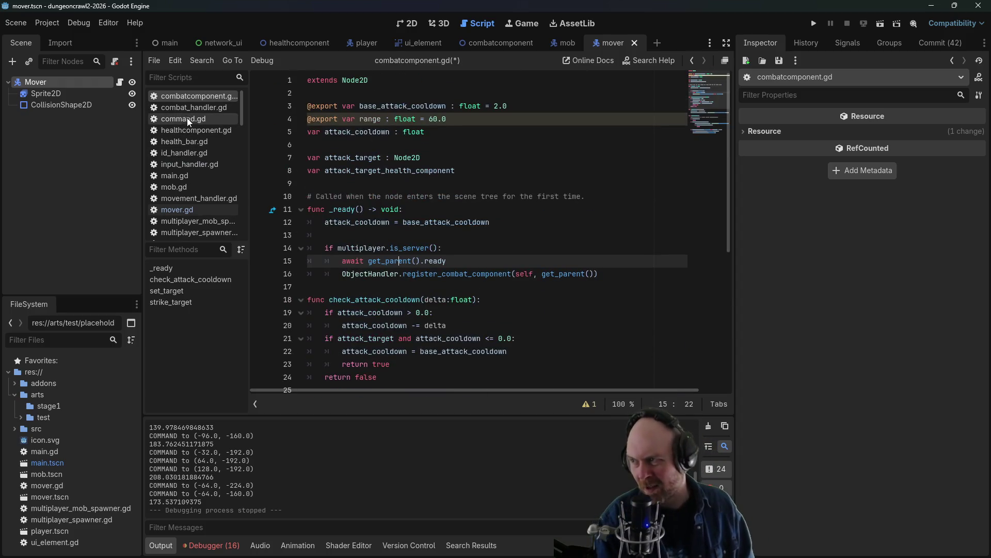
click(189, 132)
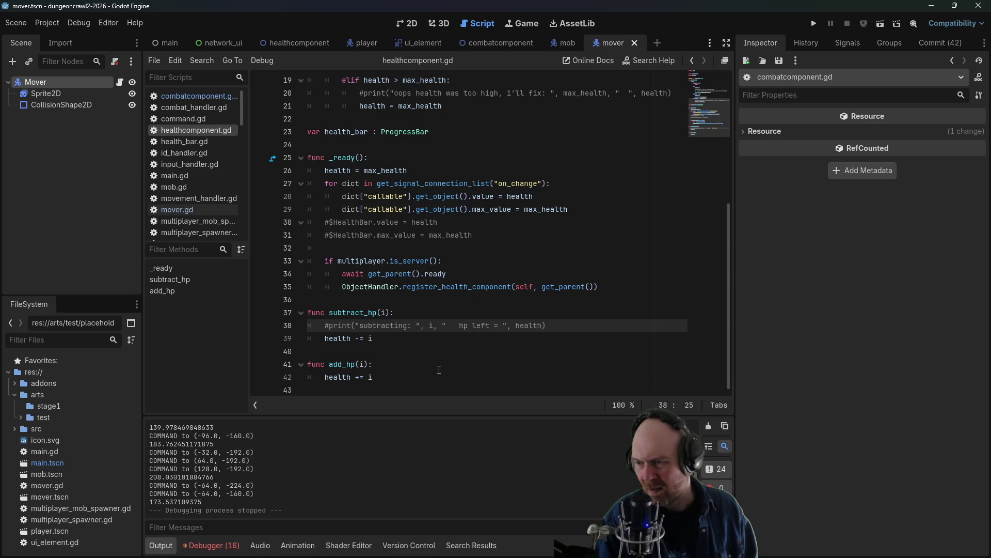
scroll(439, 370, up, 5)
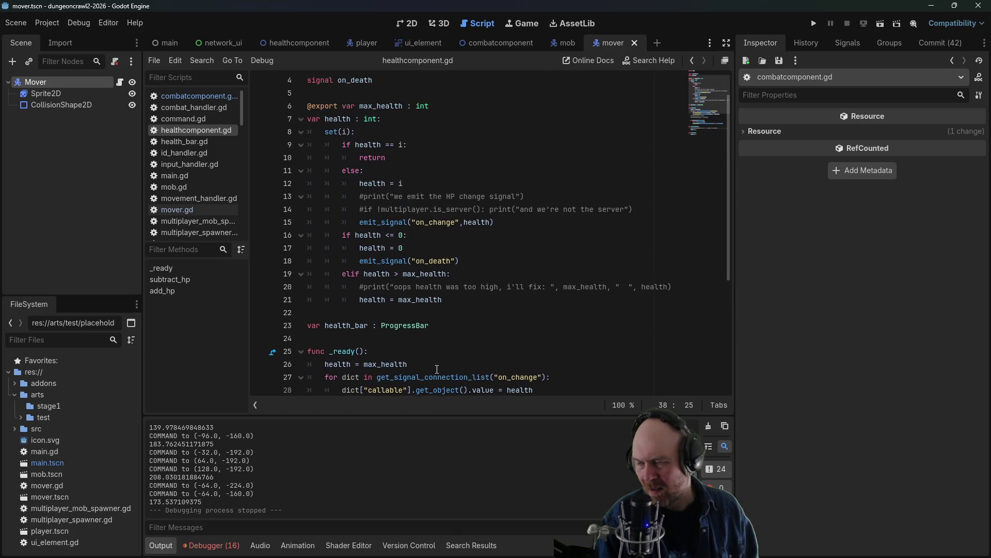
scroll(443, 361, up, 1)
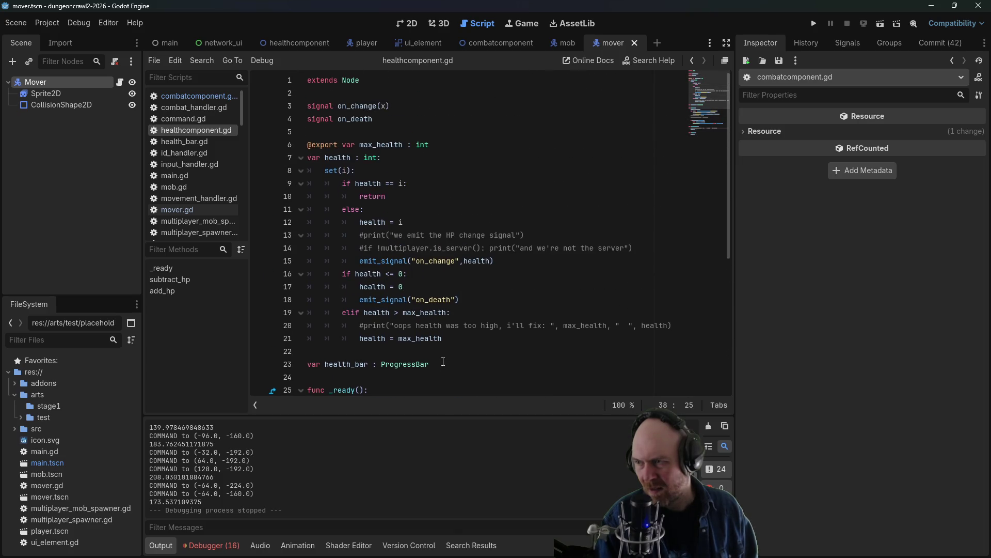
click(196, 97)
scroll(598, 268, down, 6)
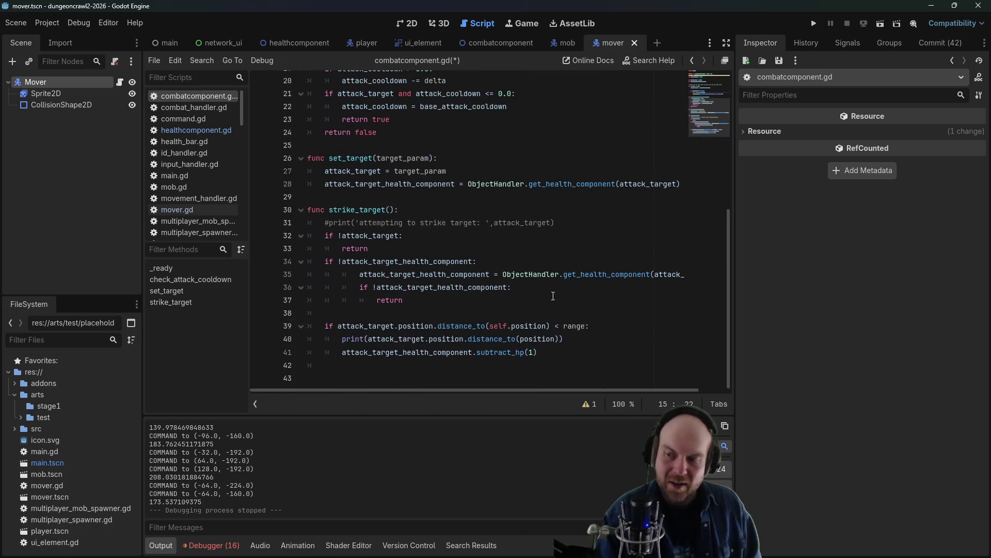
Change line 39's range check to distance_to(get_parent().position) and save the script.
double_click(496, 325)
text(get_parent)
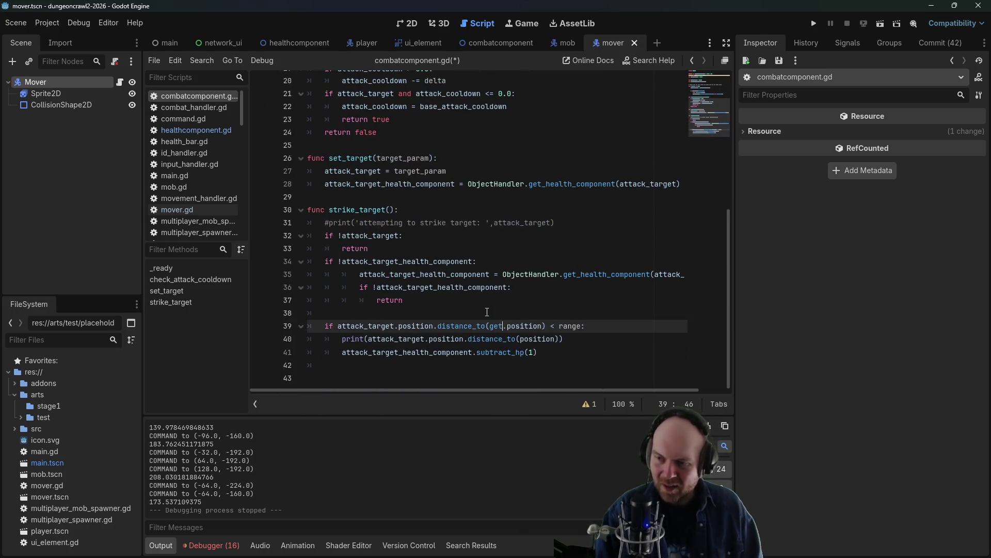
key(Return)
key(ctrl+s)
Delete the leftover debug print line and launch the game.
drag(564, 339, 631, 329)
key(BackSpace)
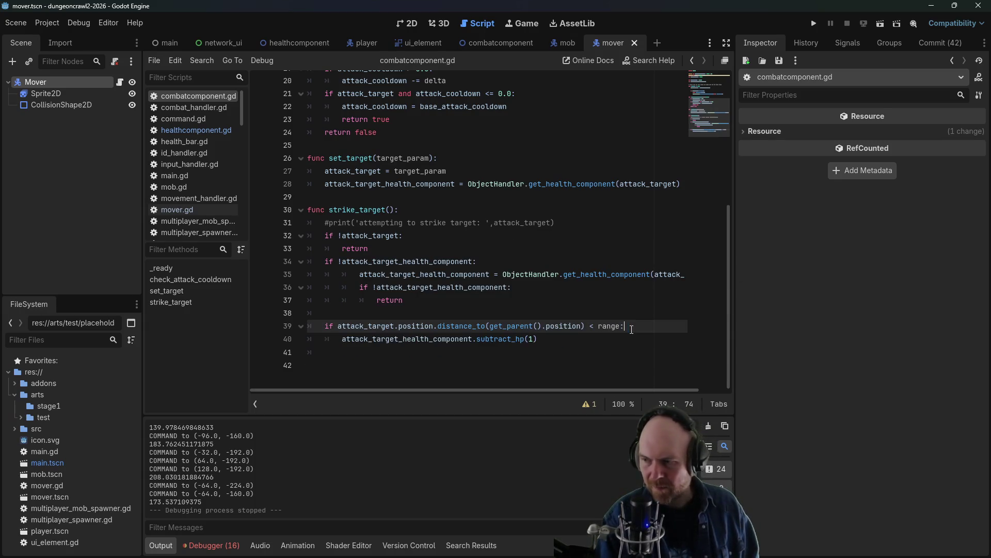
click(814, 24)
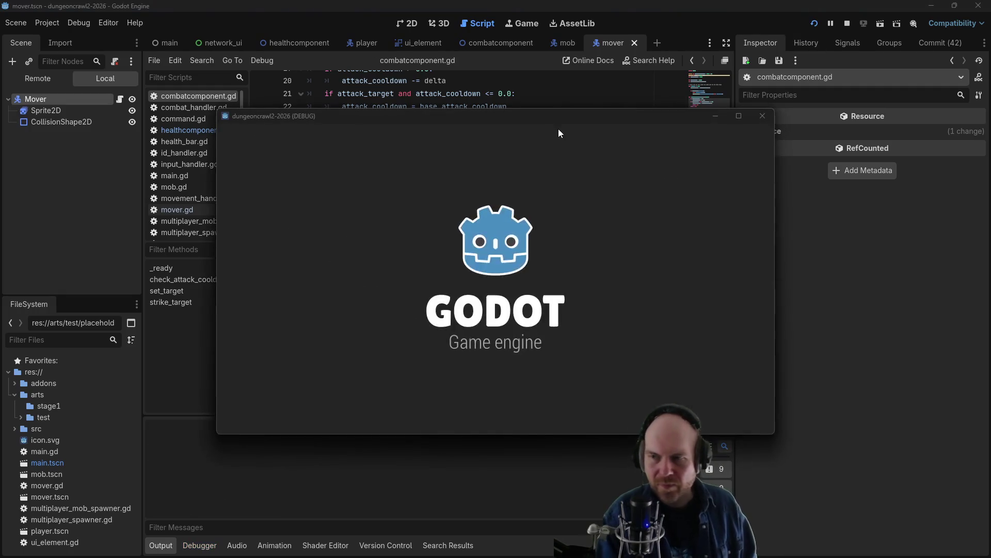
Join the game so the player spawns, target the mob, and move the debug window aside.
click(231, 161)
click(488, 246)
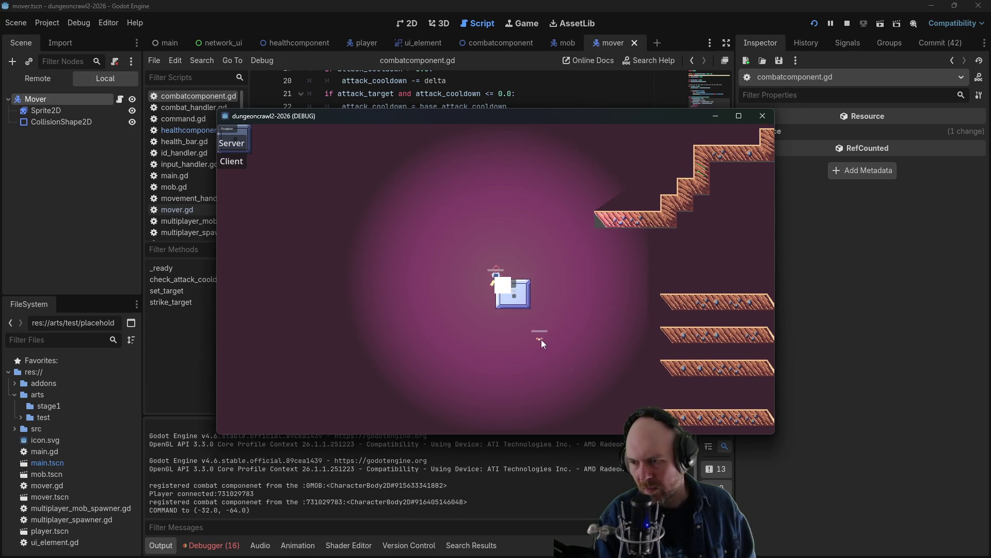
click(541, 337)
drag(516, 286, 720, 392)
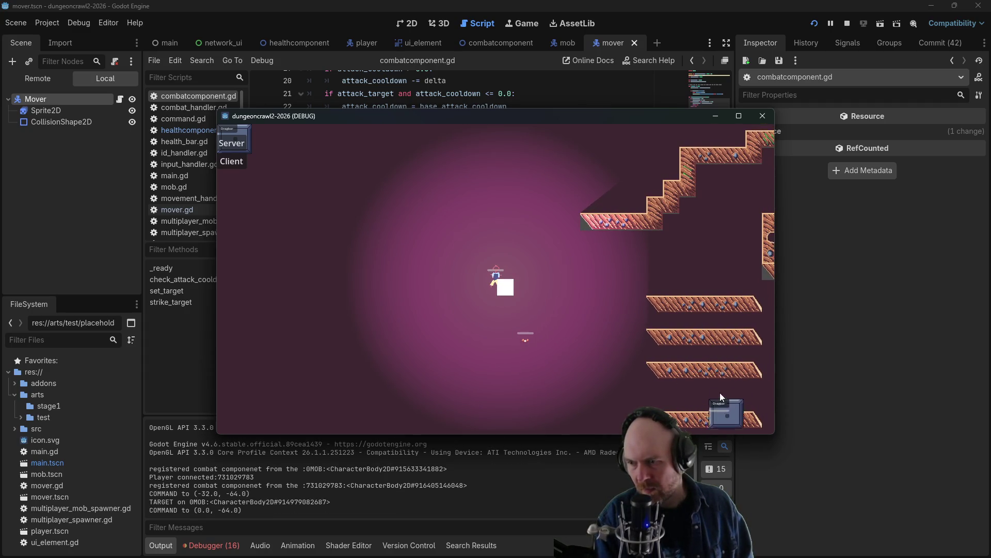
Walk the player across several tiles to the right and to new spots.
click(532, 277)
click(528, 297)
click(532, 304)
click(544, 322)
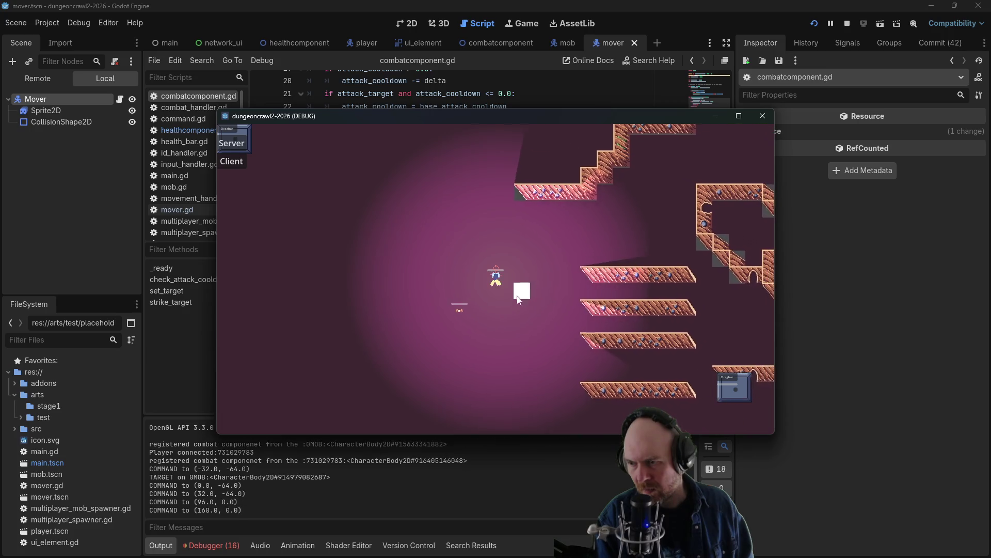
click(476, 301)
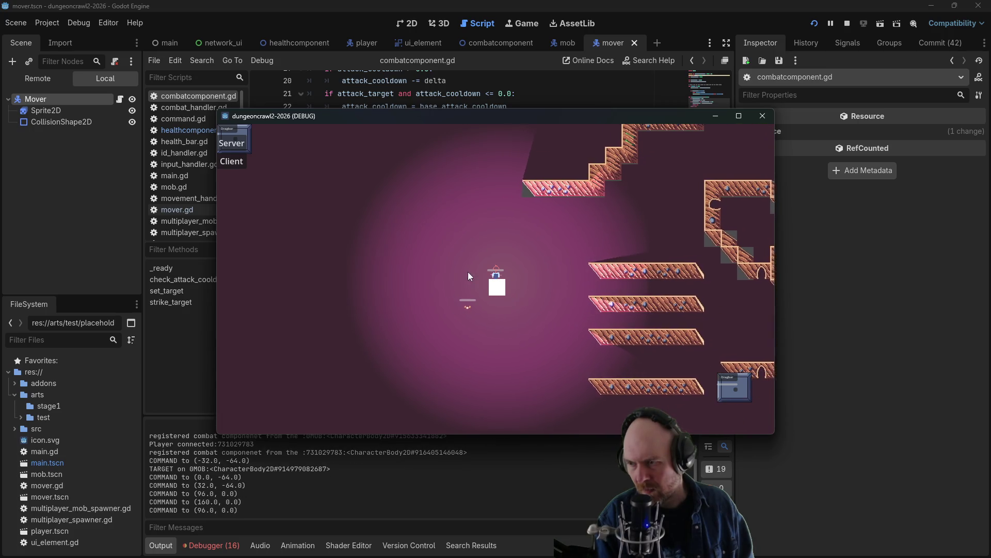
click(488, 301)
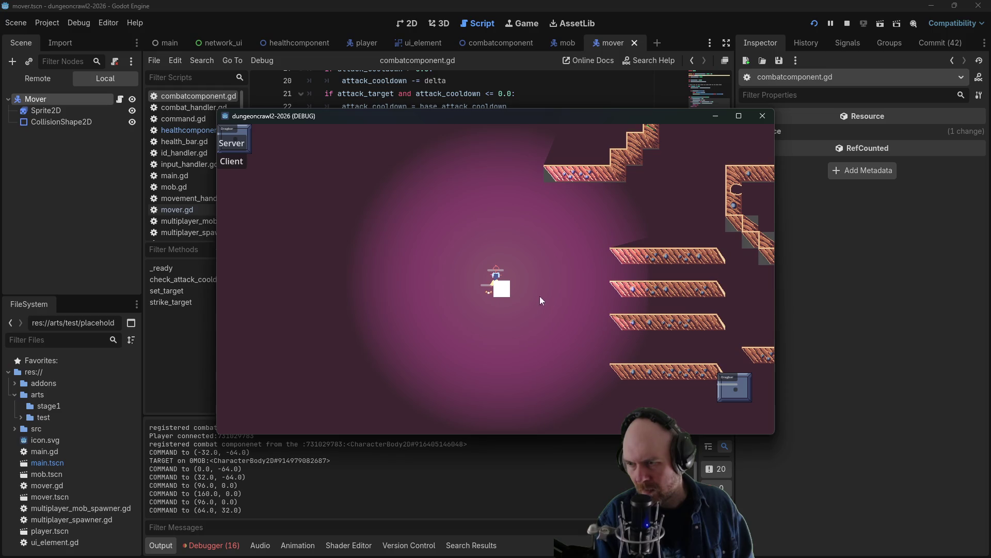
click(488, 284)
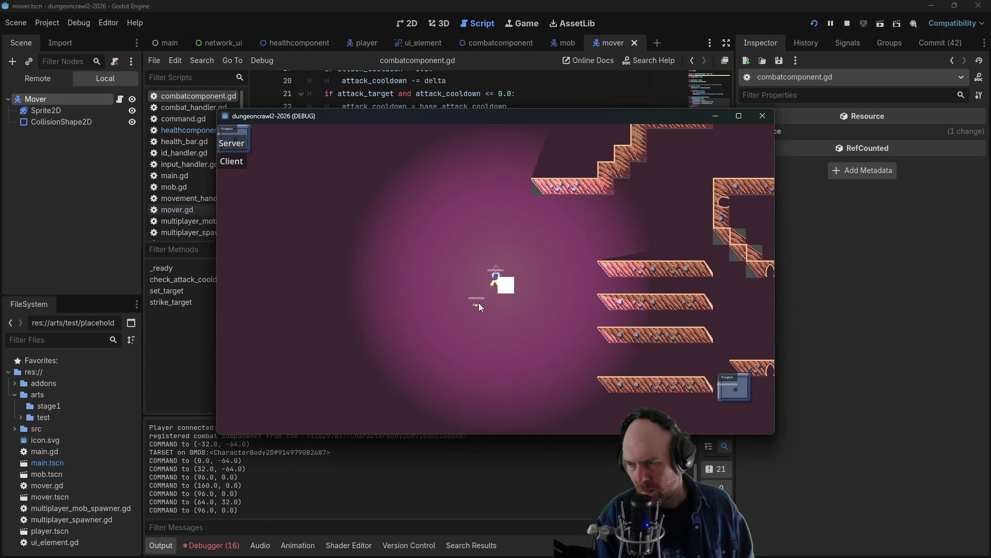
Target the mob again, move the player across the map, then close the game.
click(479, 304)
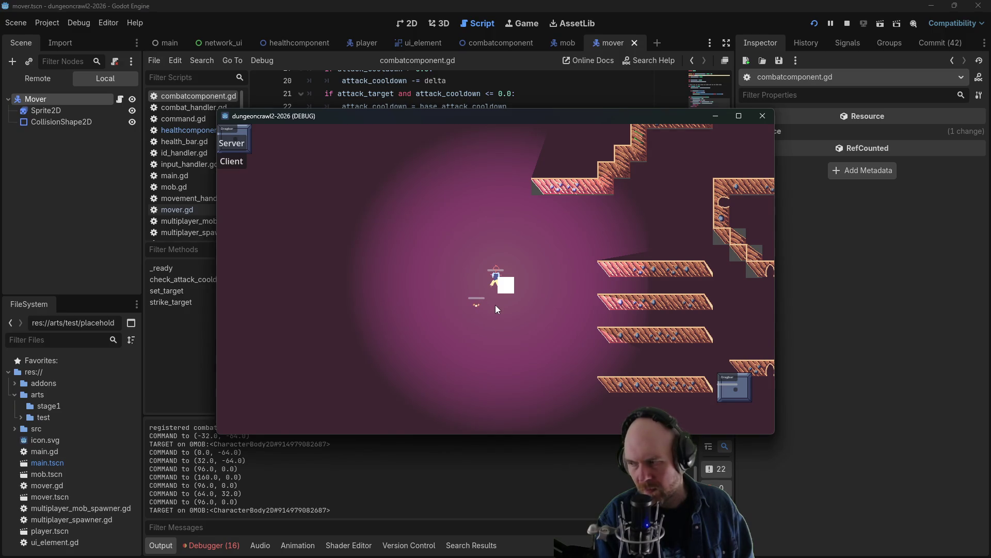
click(499, 312)
click(497, 306)
click(495, 290)
click(494, 274)
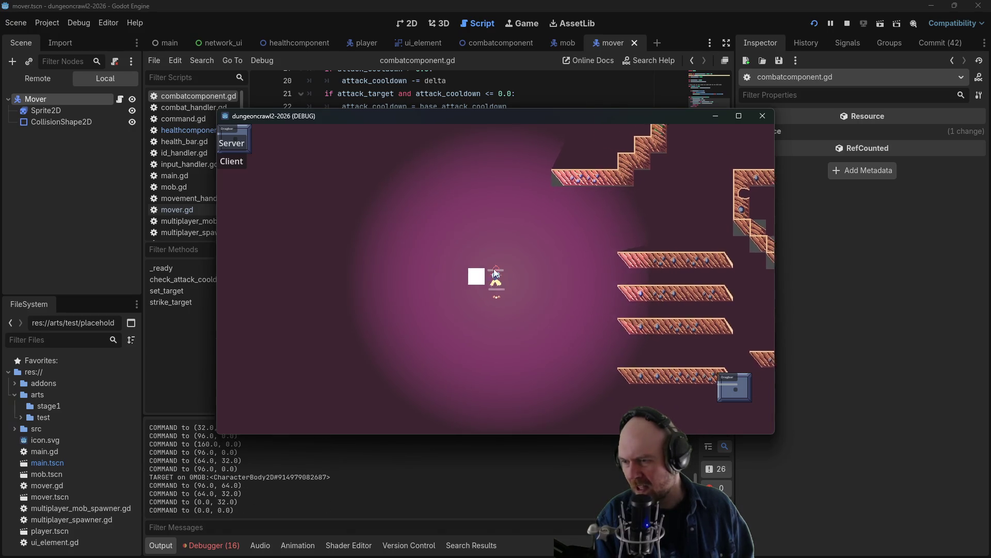
click(760, 118)
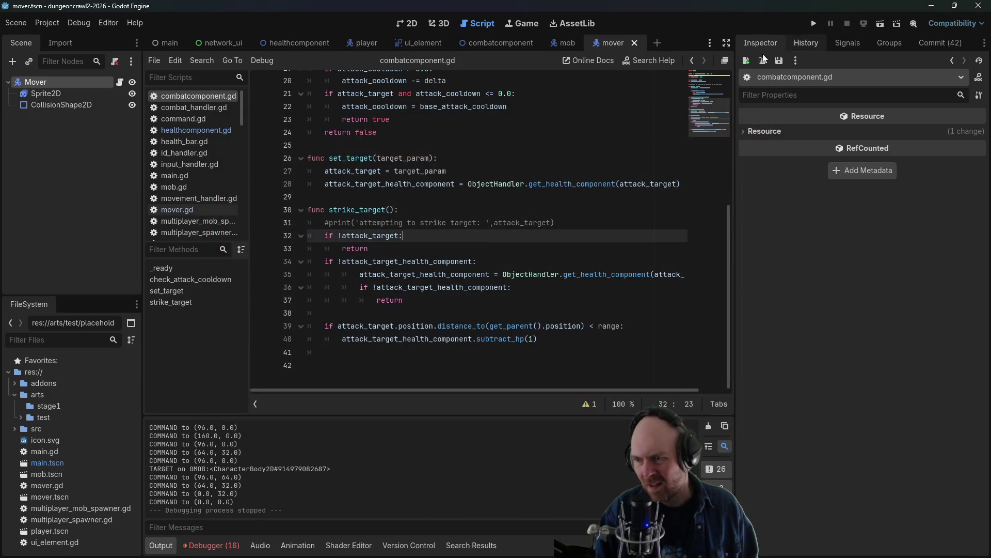
Add a print( line above the range check containing the pasted distance expression.
drag(581, 326, 338, 329)
key(ctrl+c)
click(307, 325)
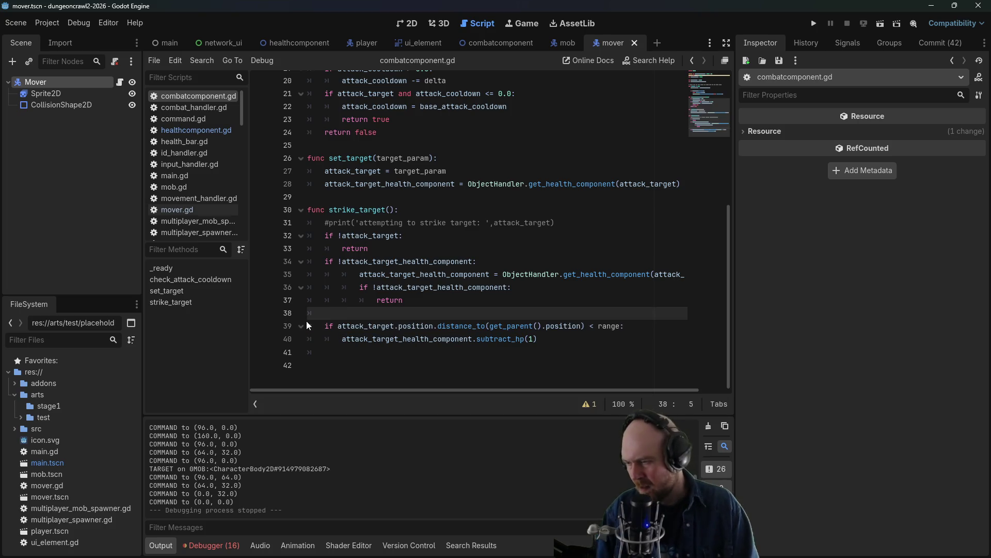
key(Return)
text(print()
key(ctrl+v)
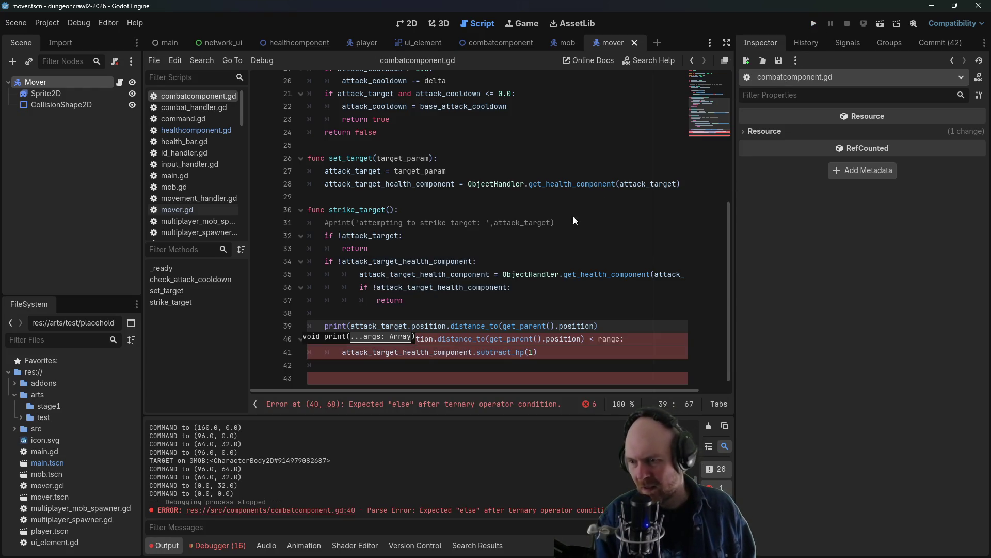
Remove the empty trailing lines, and try an else: branch before removing it.
click(548, 266)
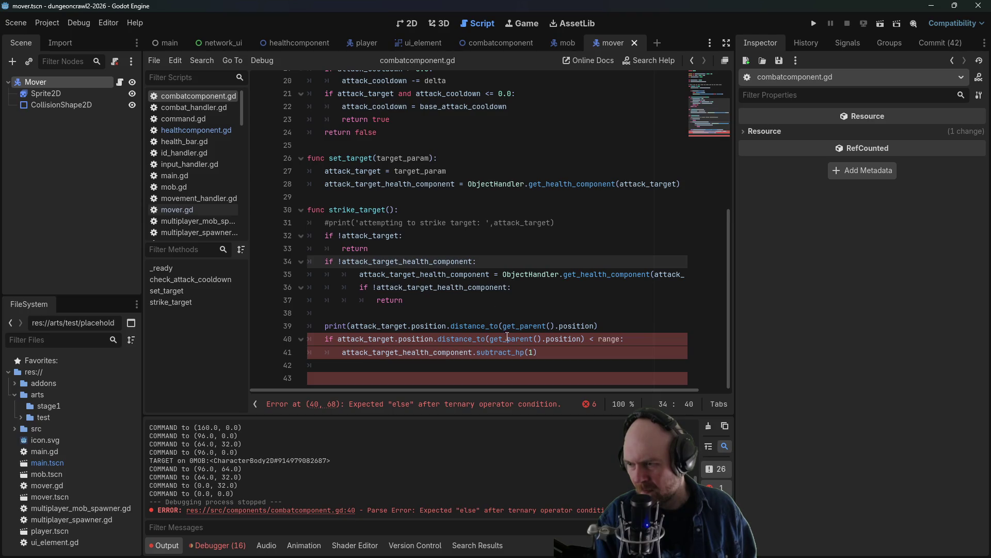
click(414, 370)
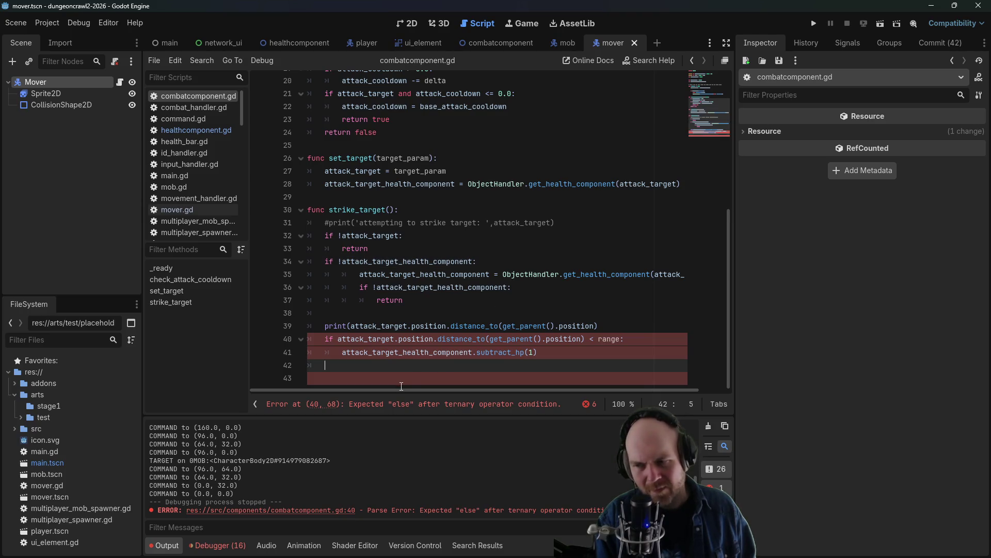
key(Delete)
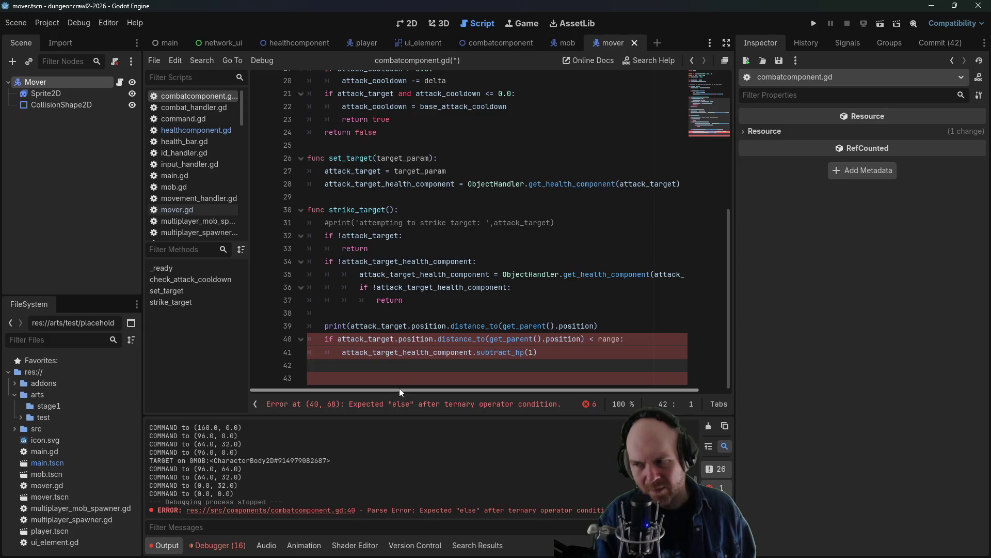
key(BackSpace)
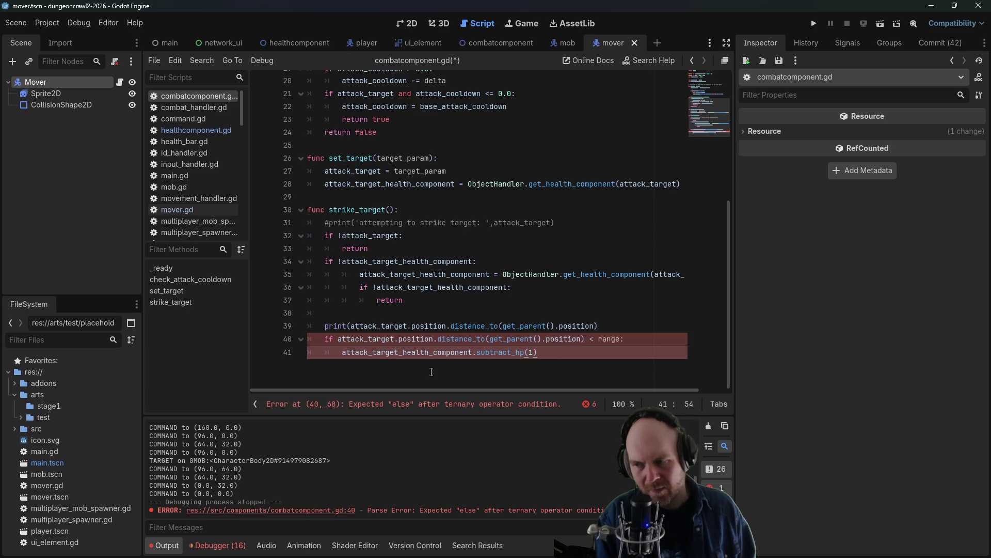
key(Return)
key(BackSpace)
text(els)
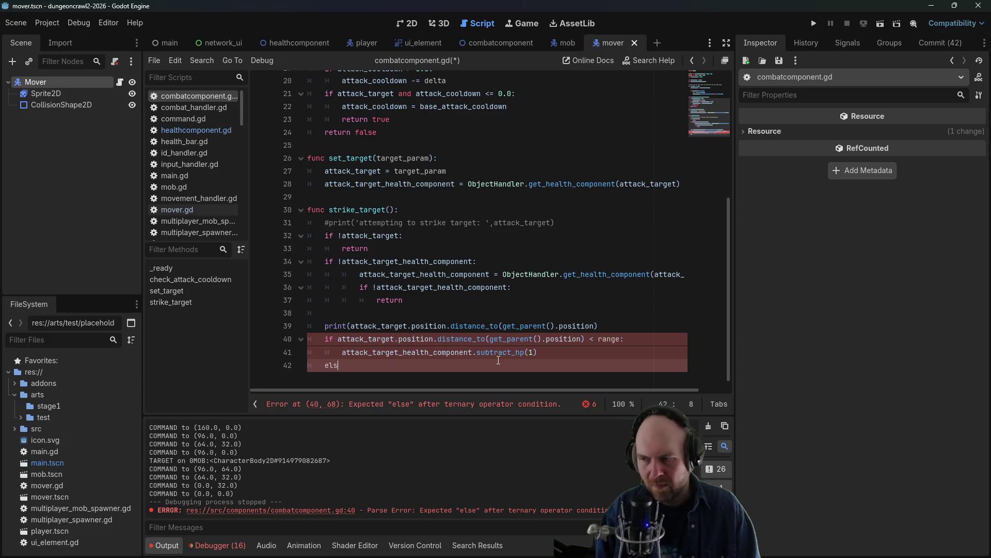
text(e:)
key(Return)
key(ctrl+s)
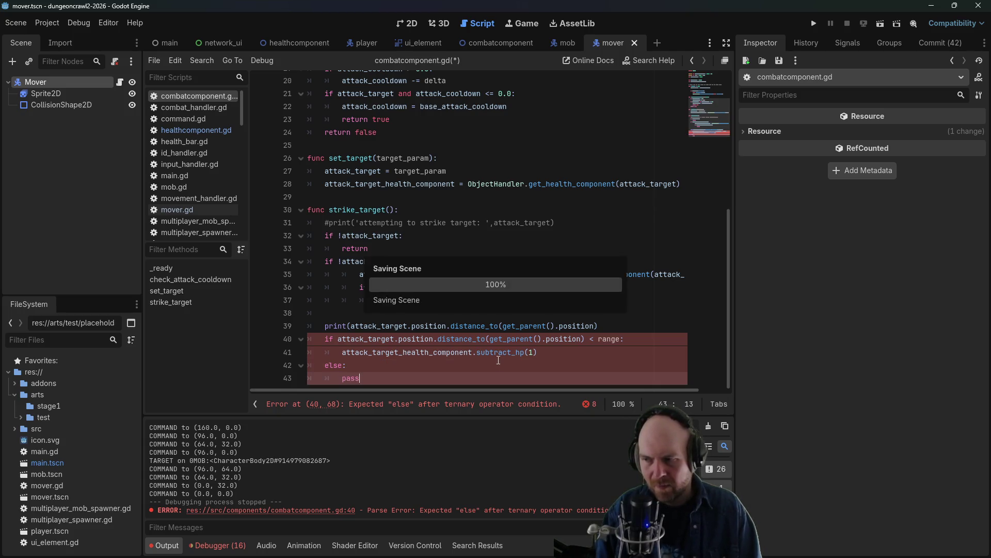
key(BackSpace)
key(BackSpace)
key(BackSpace)
key(BackSpace)
key(BackSpace)
key(BackSpace)
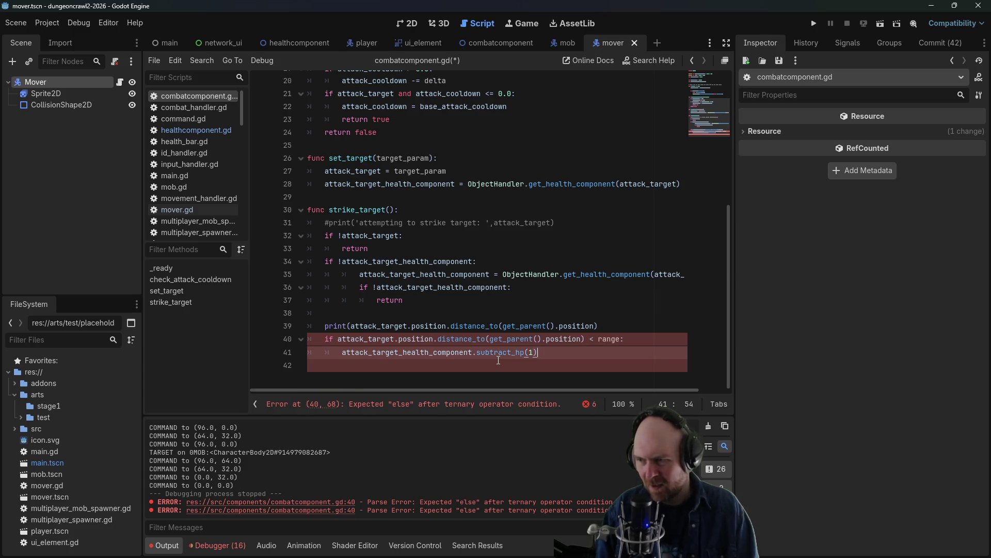
Close the print call's parenthesis on line 39 and save, clearing the parse error.
click(603, 326)
text())
key(ctrl+s)
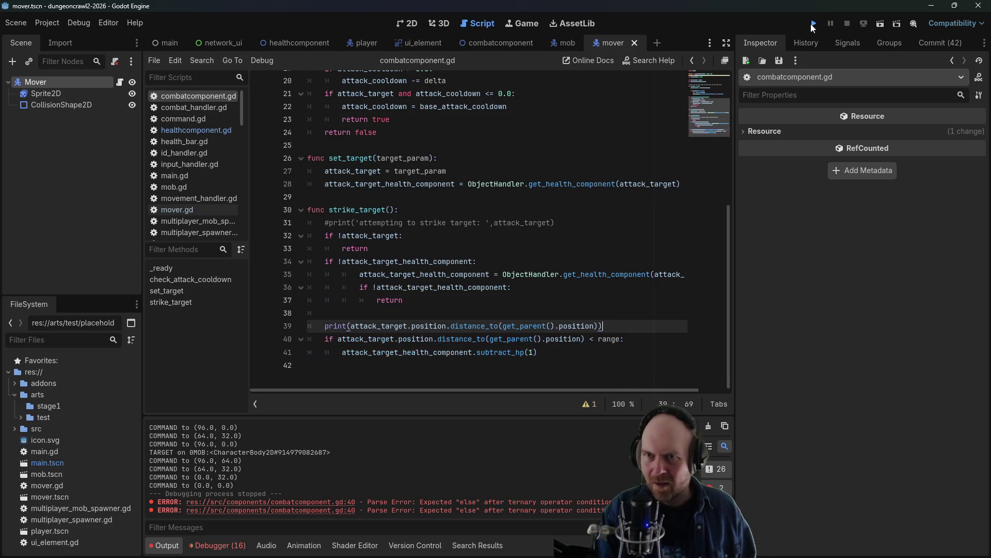
Run the project, target the nearby mob, and move the player upward with W.
click(813, 24)
click(240, 147)
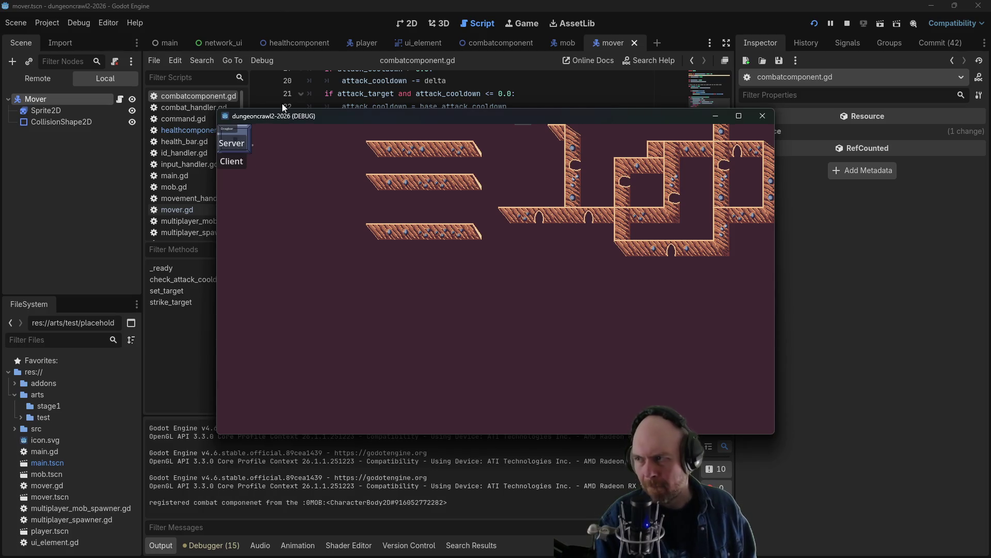
click(255, 169)
click(574, 308)
key(w)
drag(512, 285, 653, 318)
key(w)
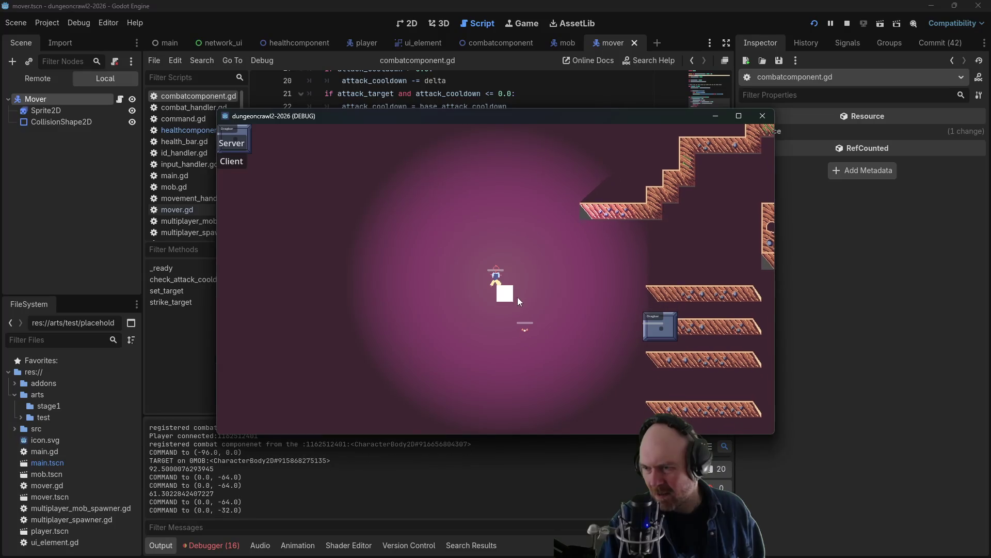
Target the small mob, walk the player around it, close the game, and open mob.tscn.
click(527, 322)
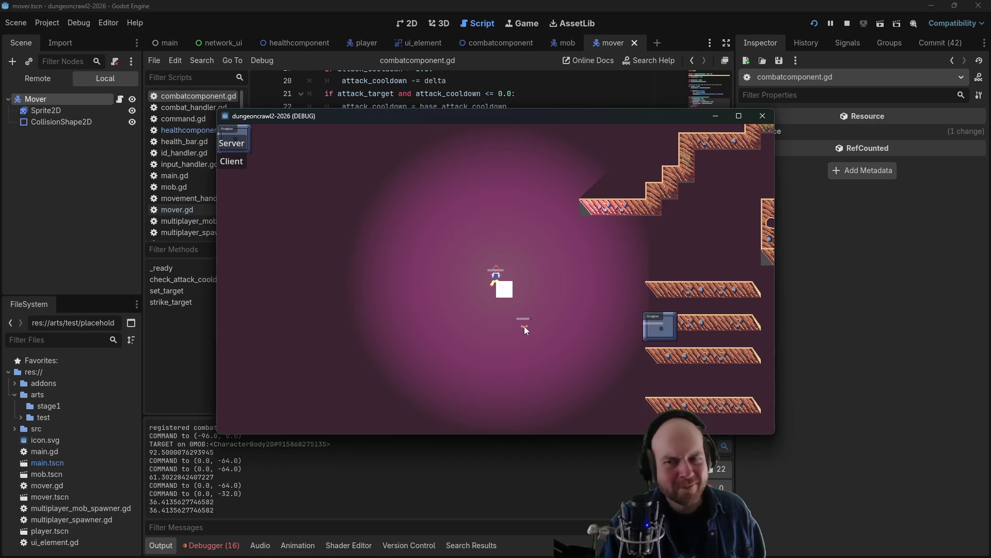
click(570, 302)
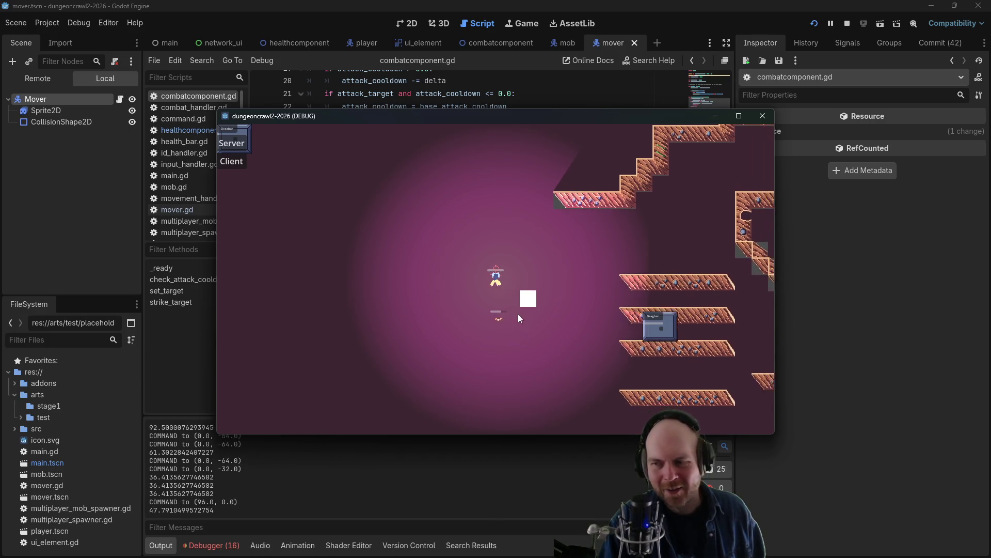
click(488, 281)
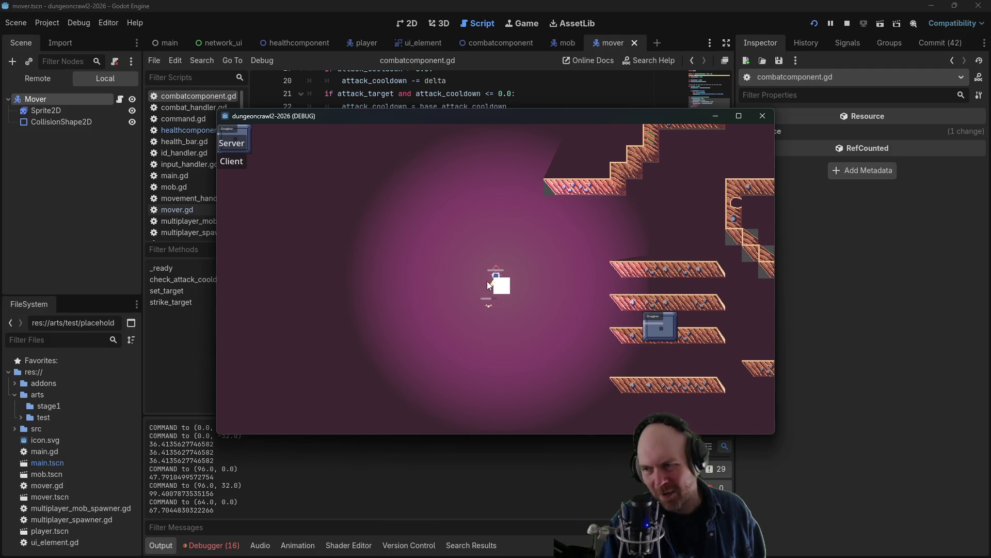
click(487, 281)
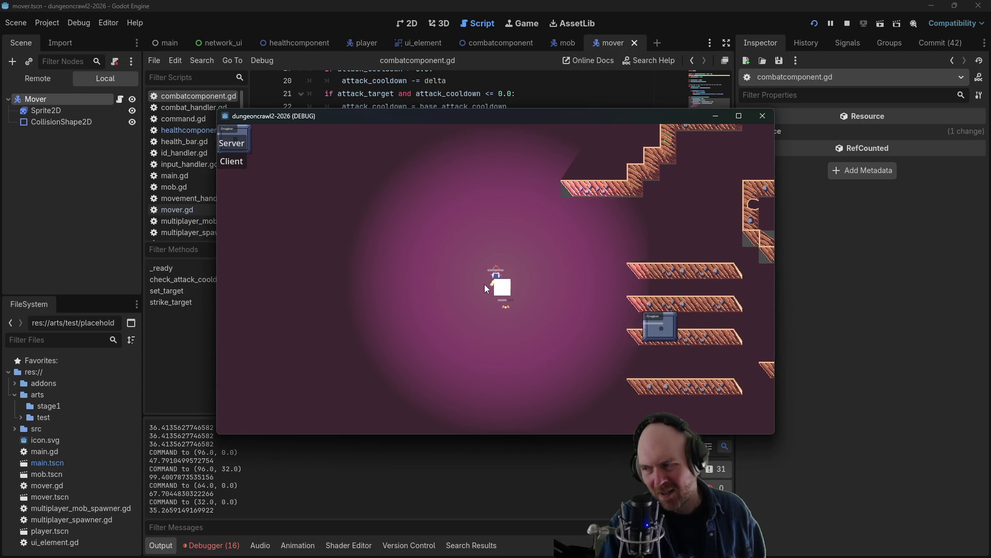
click(485, 284)
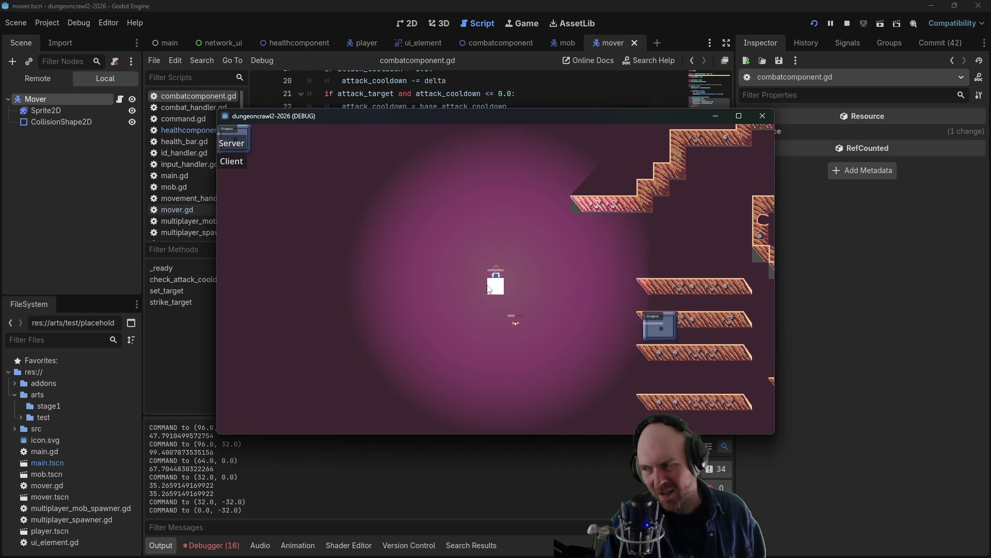
click(504, 293)
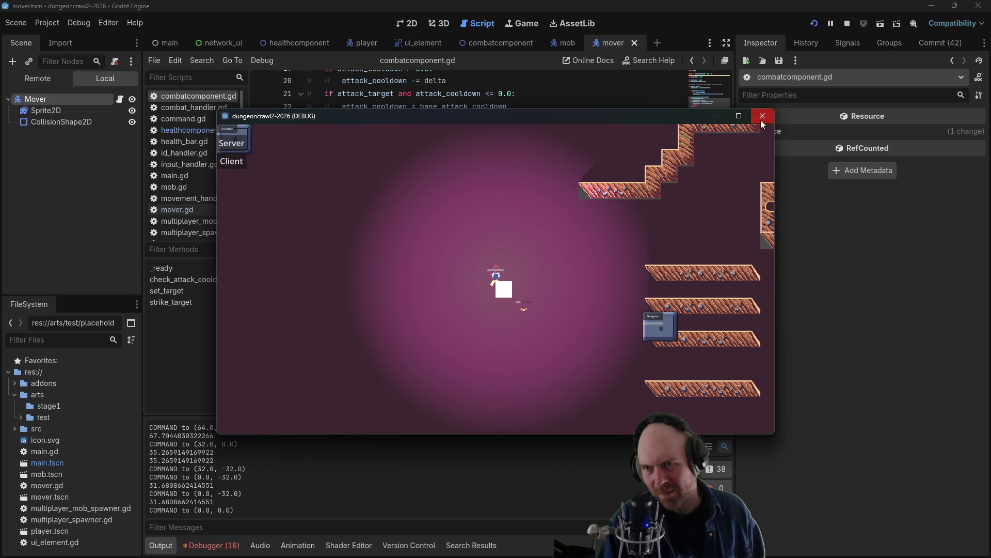
click(762, 117)
click(565, 43)
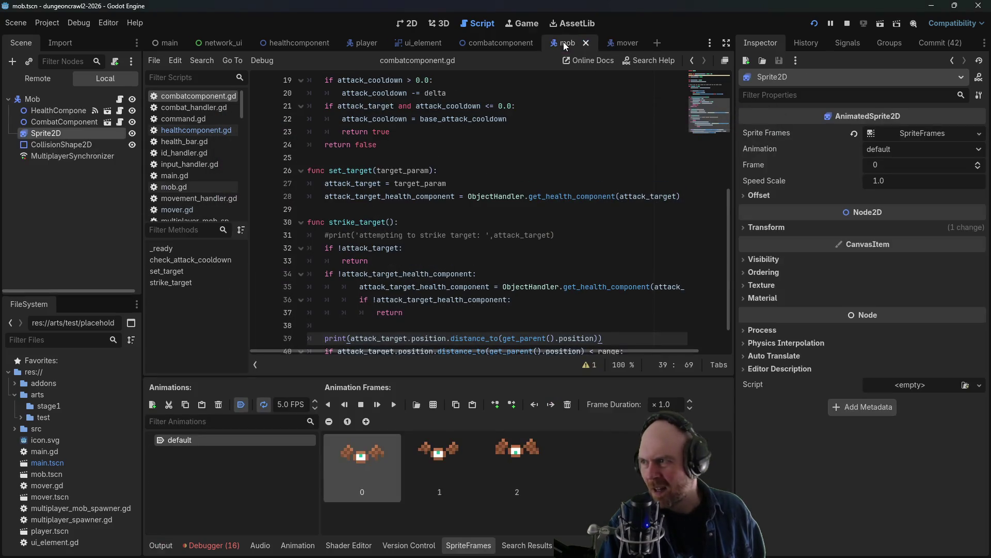
Frame the mob in the 2D view and check the Mob root's position via property search.
click(54, 102)
click(402, 23)
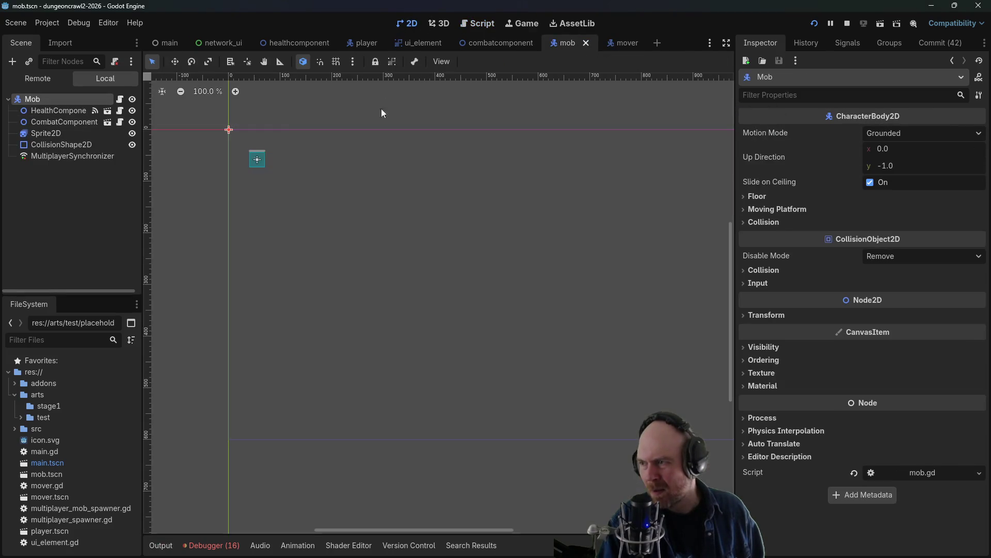
drag(281, 188, 494, 272)
scroll(413, 216, up, 10)
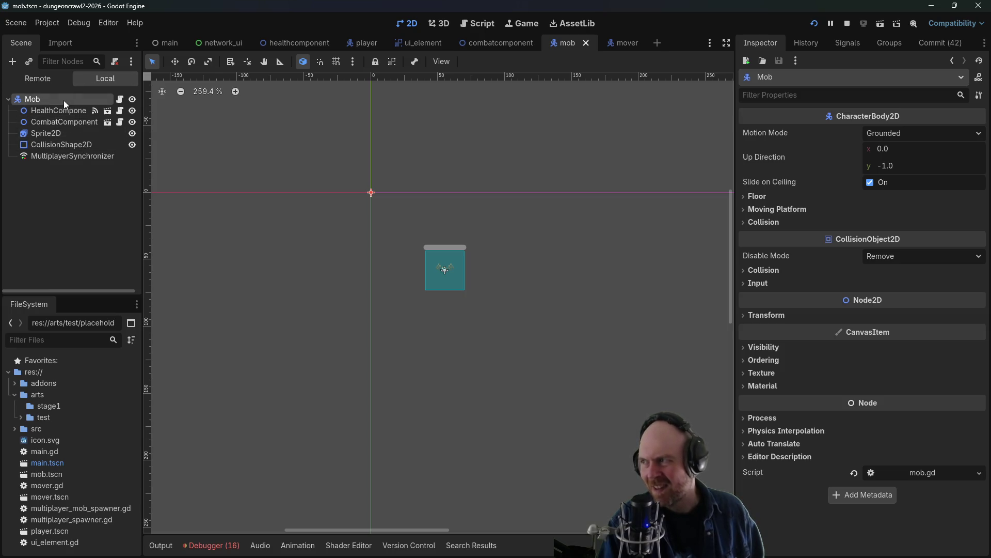
click(781, 95)
text(position)
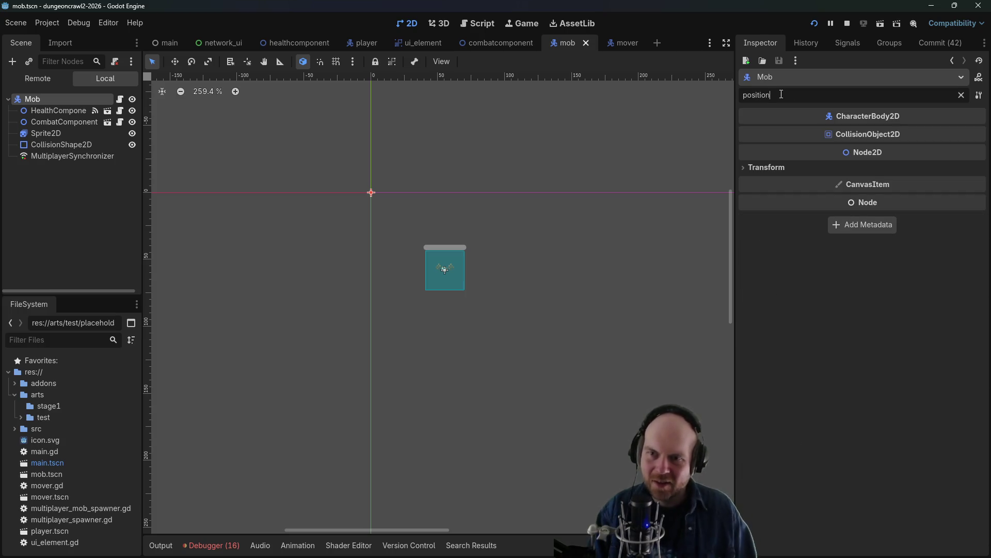
click(746, 167)
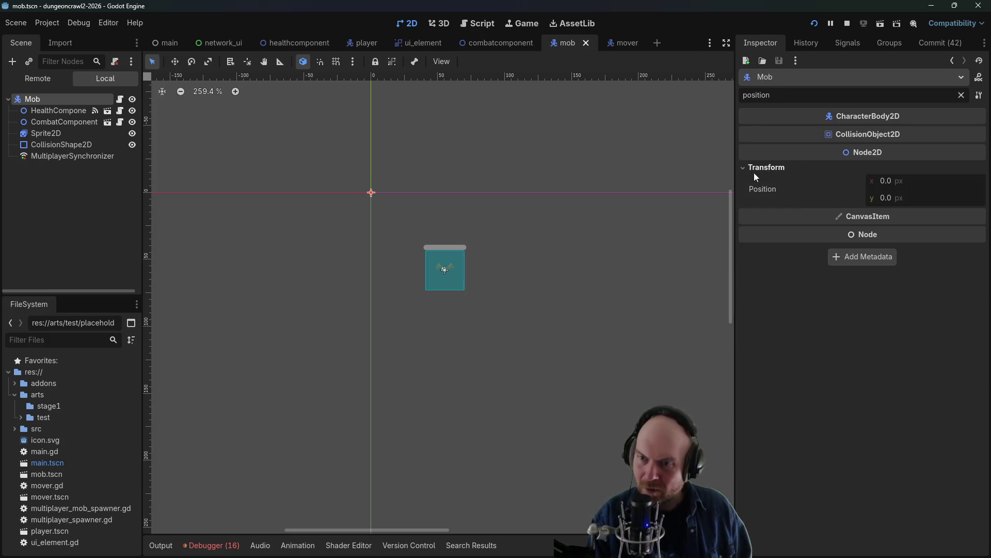
click(745, 168)
double_click(759, 95)
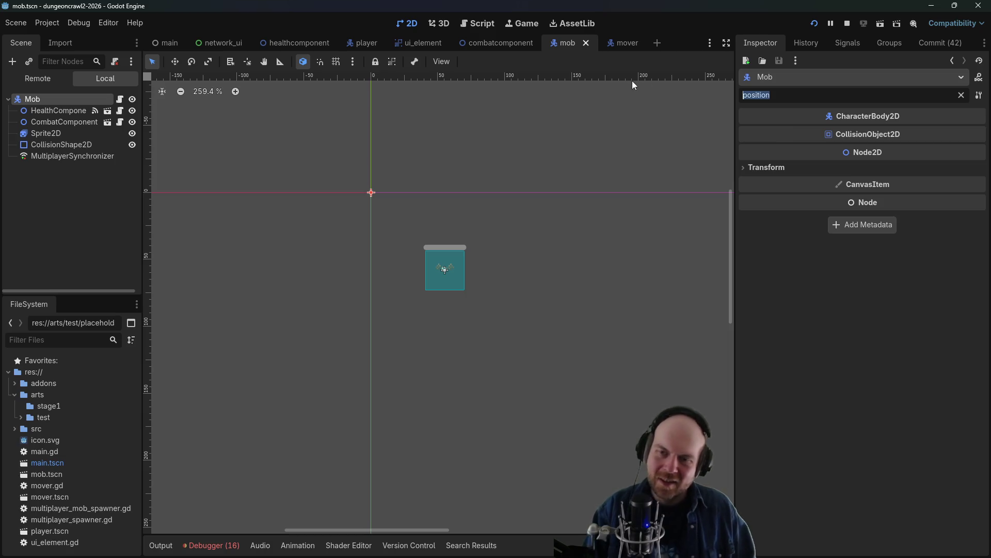
key(BackSpace)
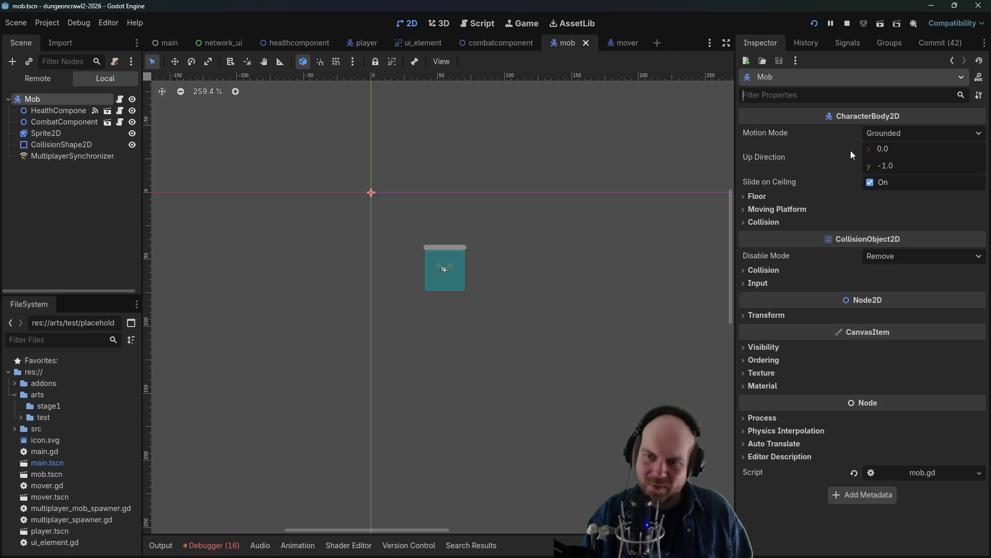
click(757, 196)
click(757, 196)
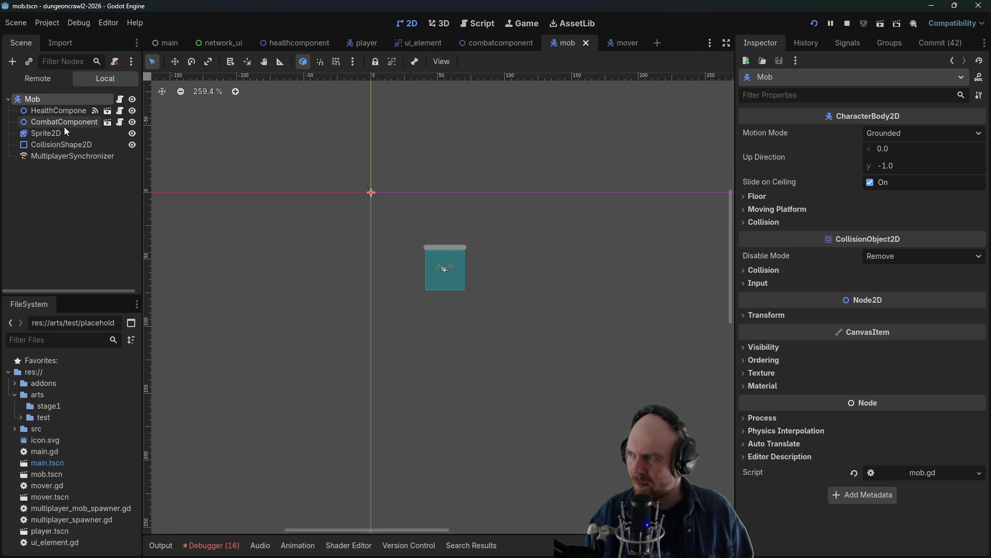
Revert the Sprite2D and CollisionShape2D positions to 0, 0.
click(65, 133)
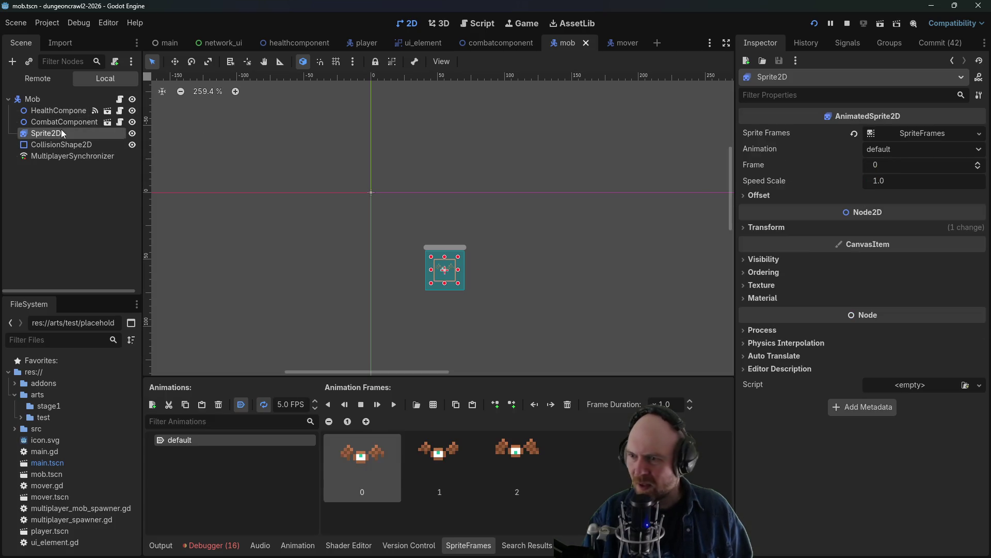
click(813, 92)
text(position)
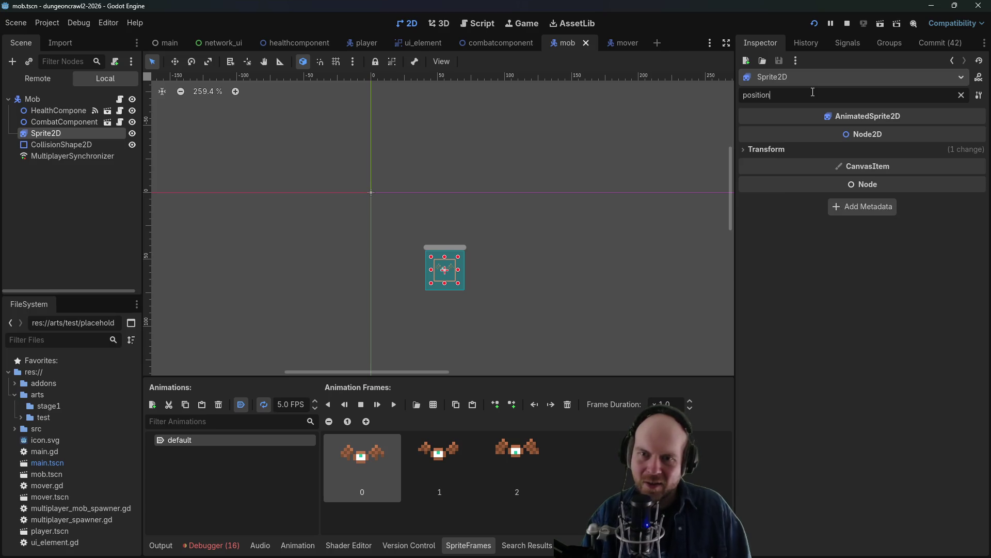
click(766, 149)
click(840, 171)
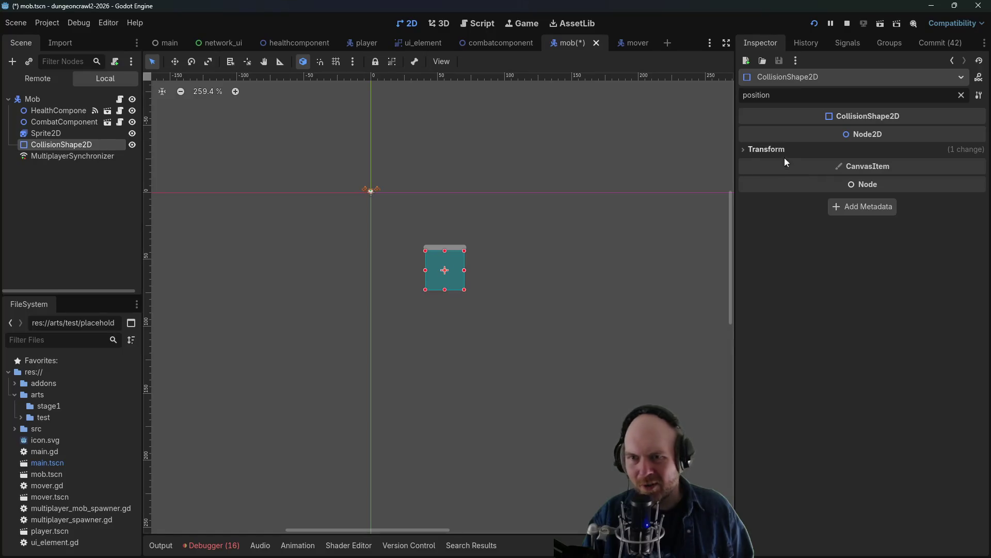
click(774, 149)
click(857, 171)
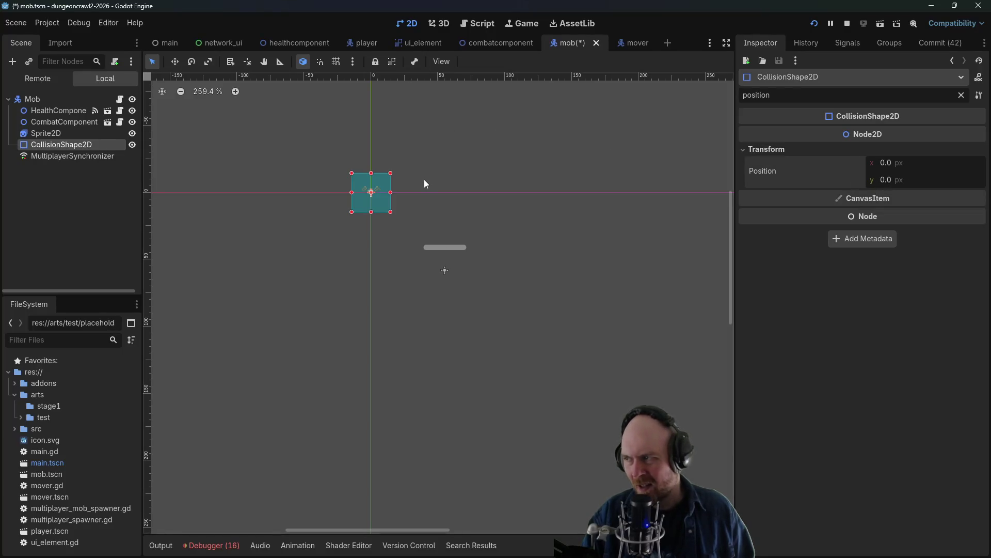
Save and run, join as client, walk the player tile by tile toward the mob, then close.
click(814, 23)
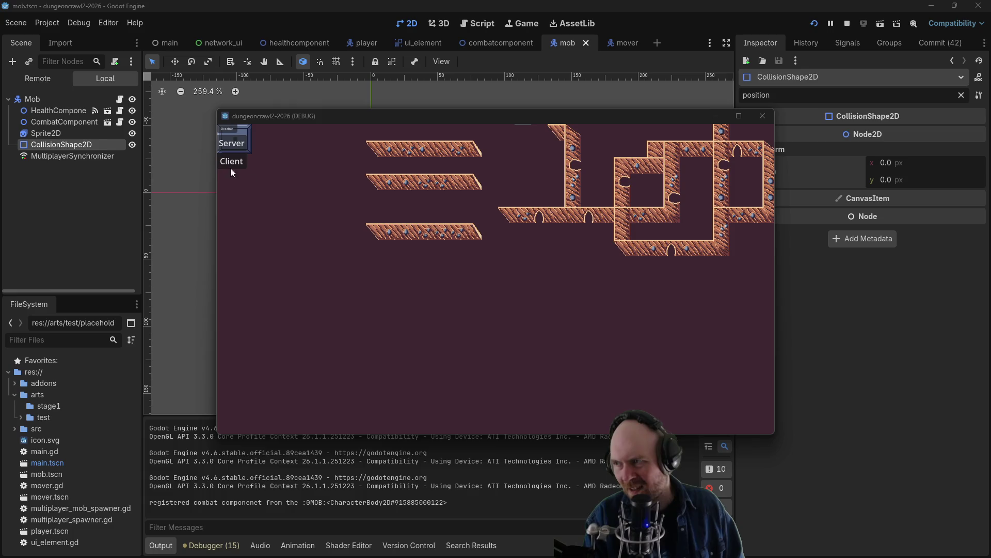
click(231, 169)
click(485, 209)
click(466, 256)
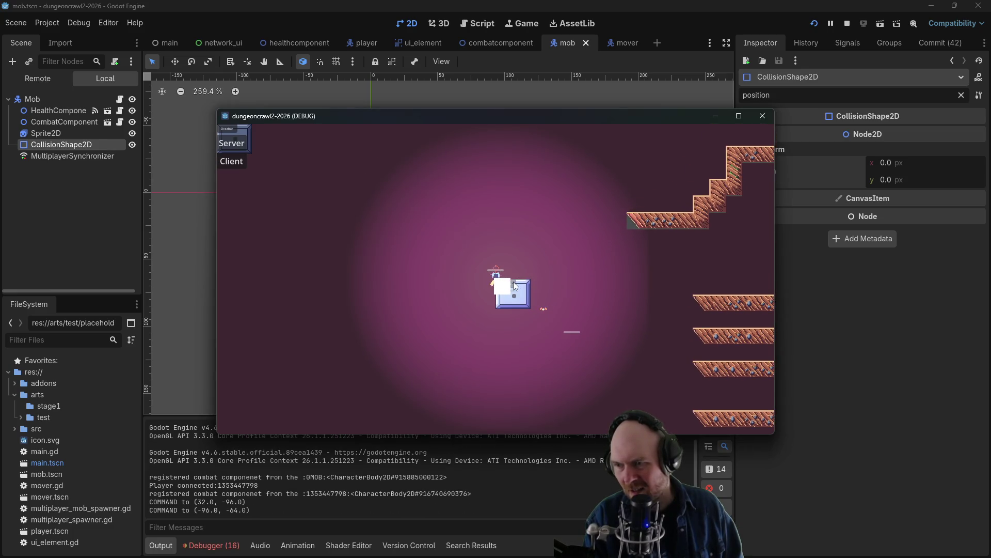
click(514, 285)
click(528, 288)
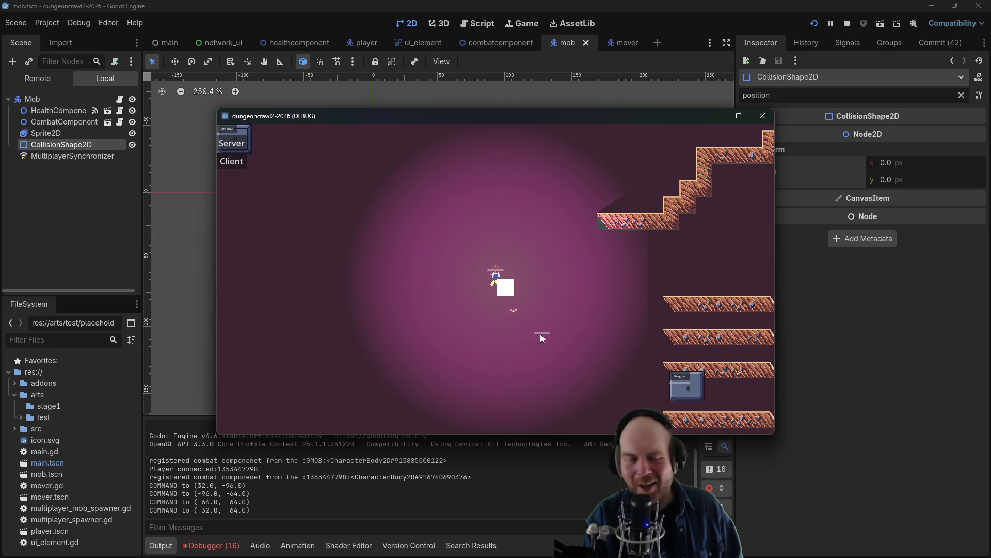
click(513, 310)
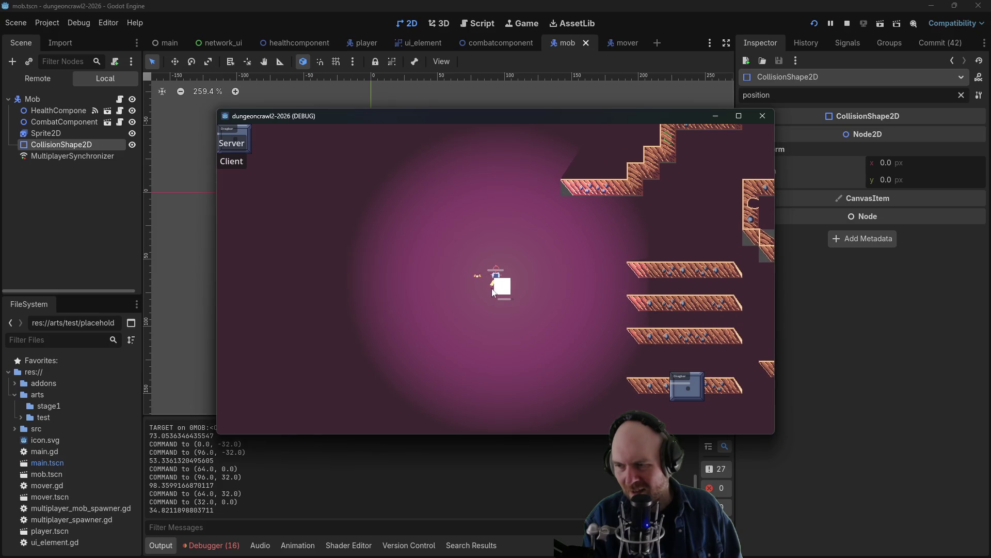
click(763, 119)
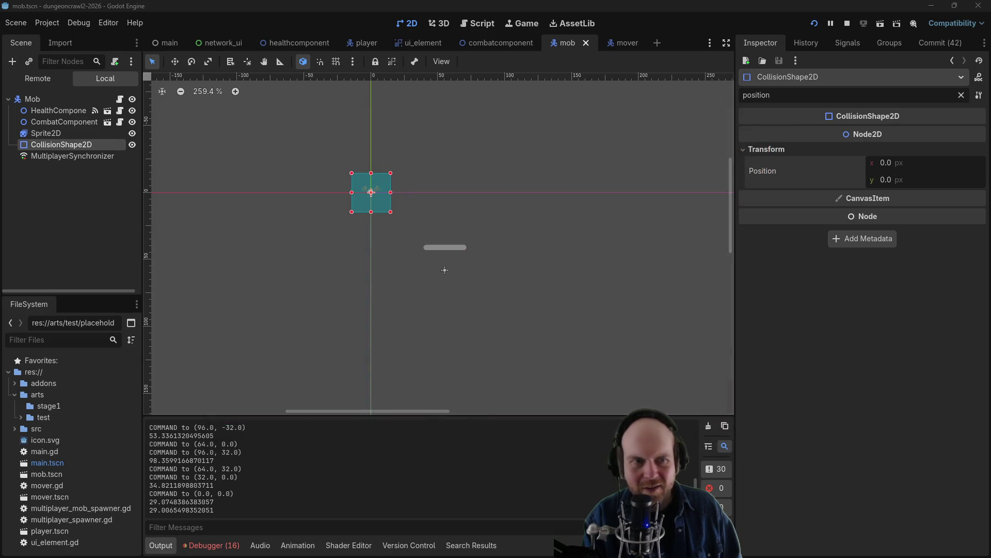
Revert the HealthComponent and CombatComponent positions to 0, 0.
click(429, 247)
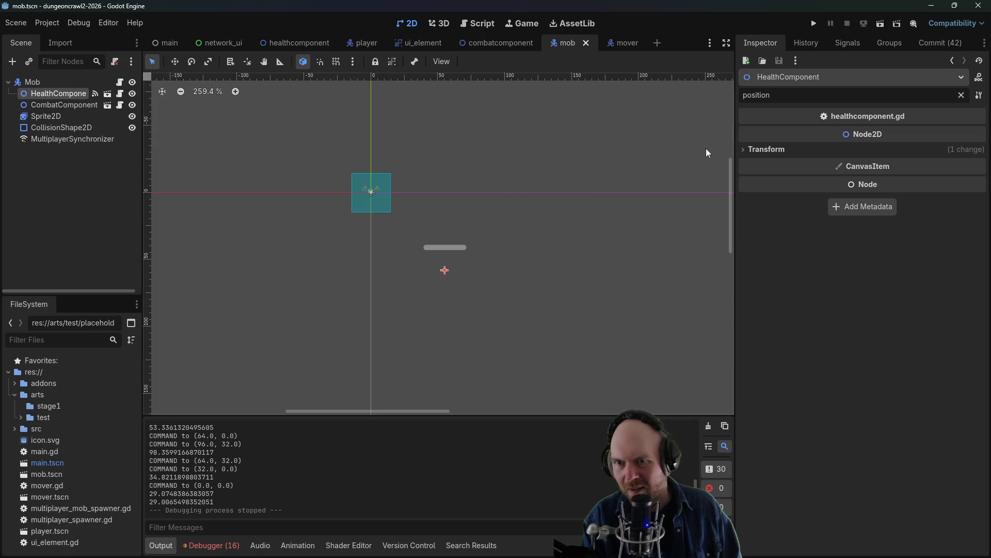
click(760, 150)
click(862, 170)
click(51, 105)
click(762, 150)
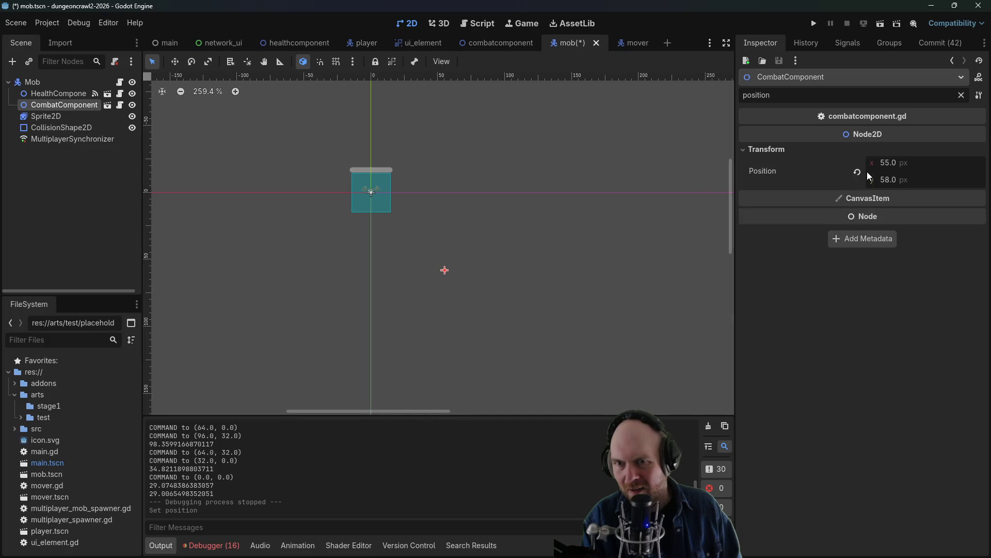
click(863, 170)
Check the other mob nodes' positions, save and run, and drag the second game window aside.
click(44, 119)
click(49, 128)
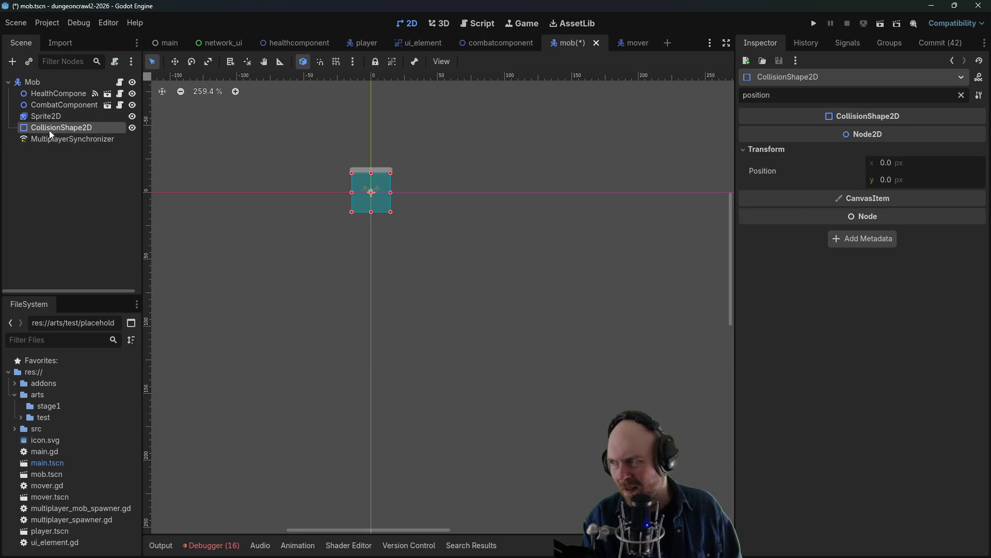
click(51, 138)
click(2, 94)
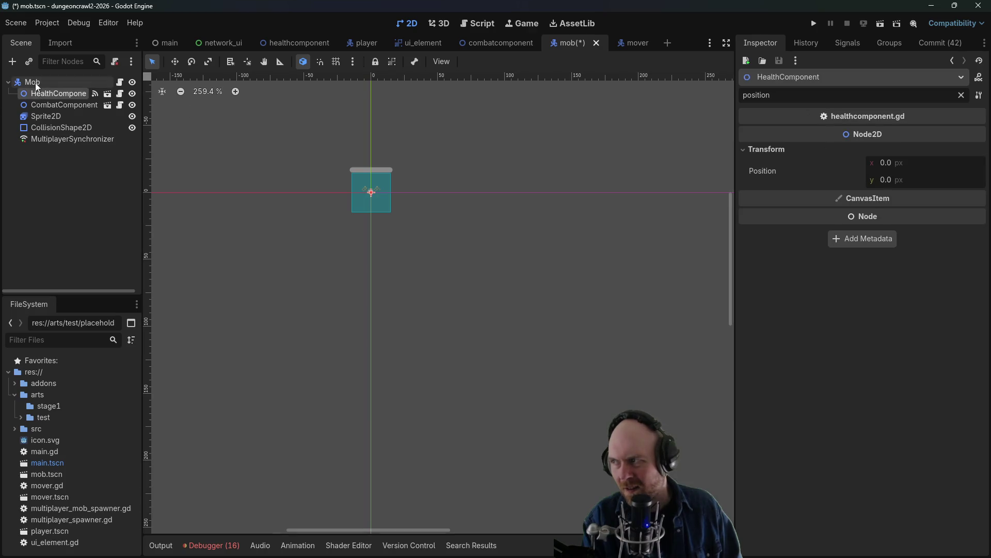
click(21, 82)
click(479, 172)
click(813, 23)
mouse_move(464, 135)
mouse_down()
mouse_move(554, 150)
mouse_move(990, 155)
mouse_up()
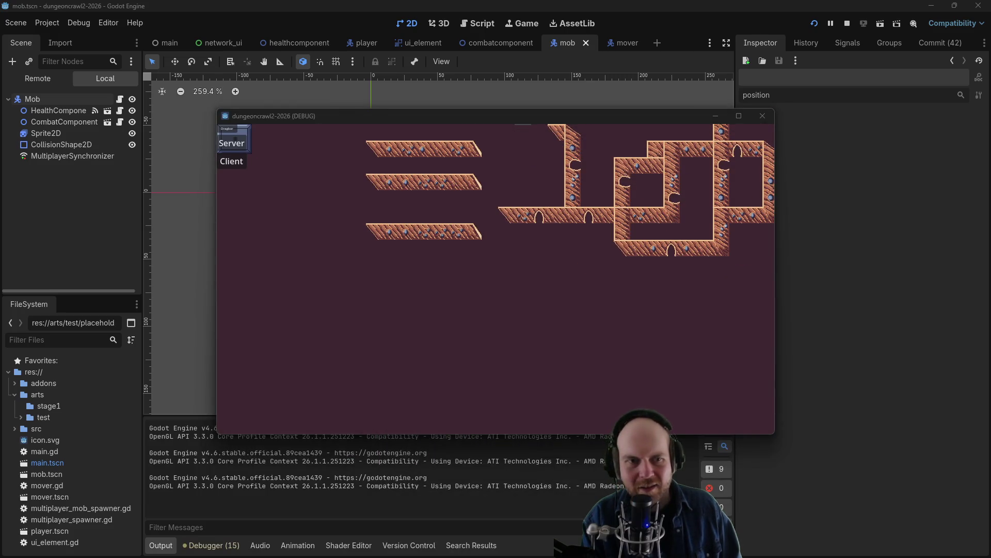
Join the game as client, move the player, and target the mob.
click(231, 161)
key(Up)
key(Right)
key(Right)
drag(507, 284, 602, 369)
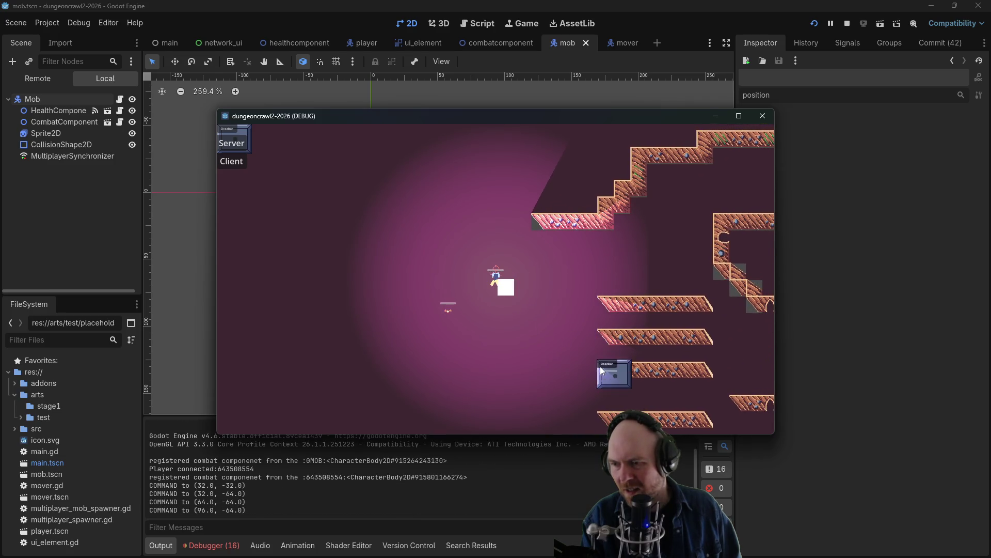
click(472, 295)
click(480, 294)
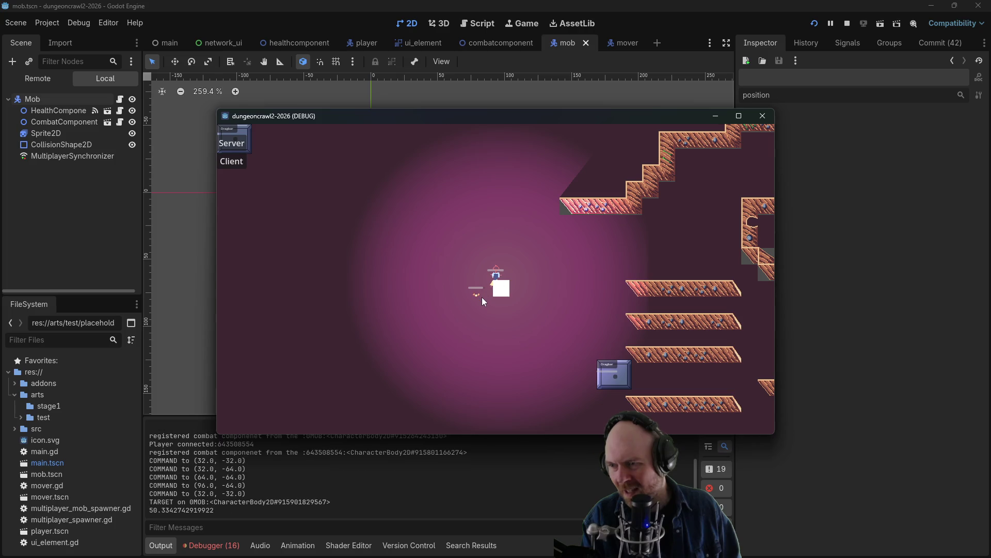
Walk the player around tiles near the mob, stop the game, and switch to mover.tscn.
click(515, 280)
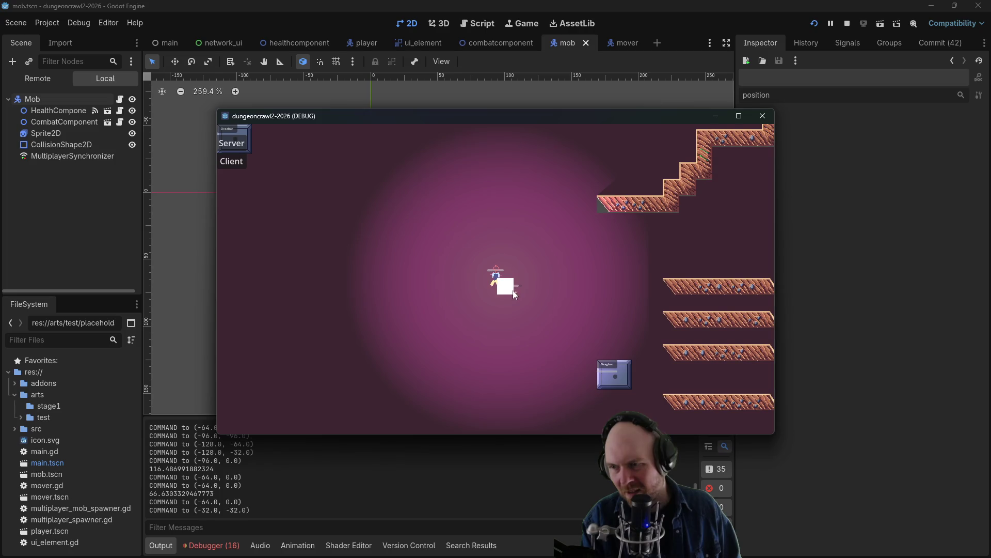
click(511, 293)
click(507, 301)
click(518, 284)
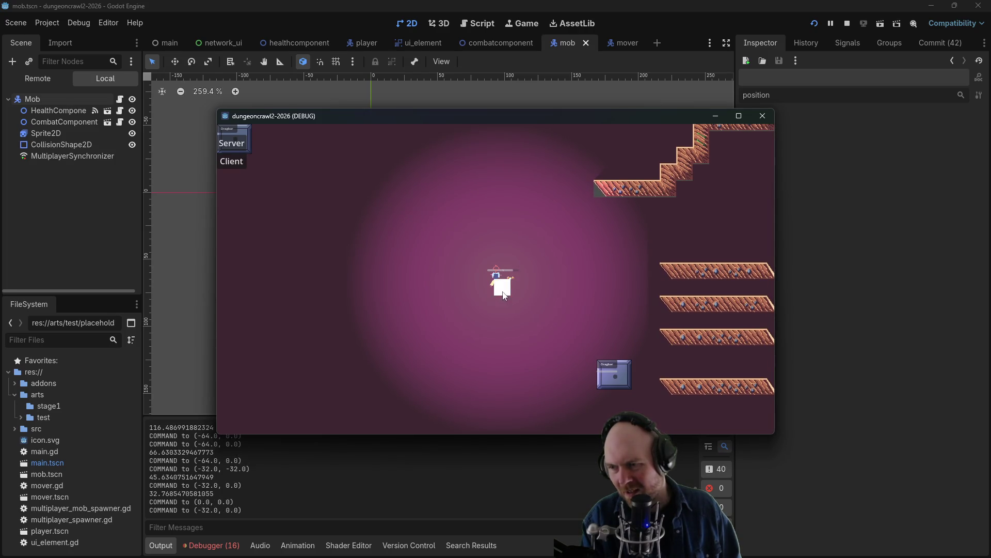
click(516, 268)
click(498, 277)
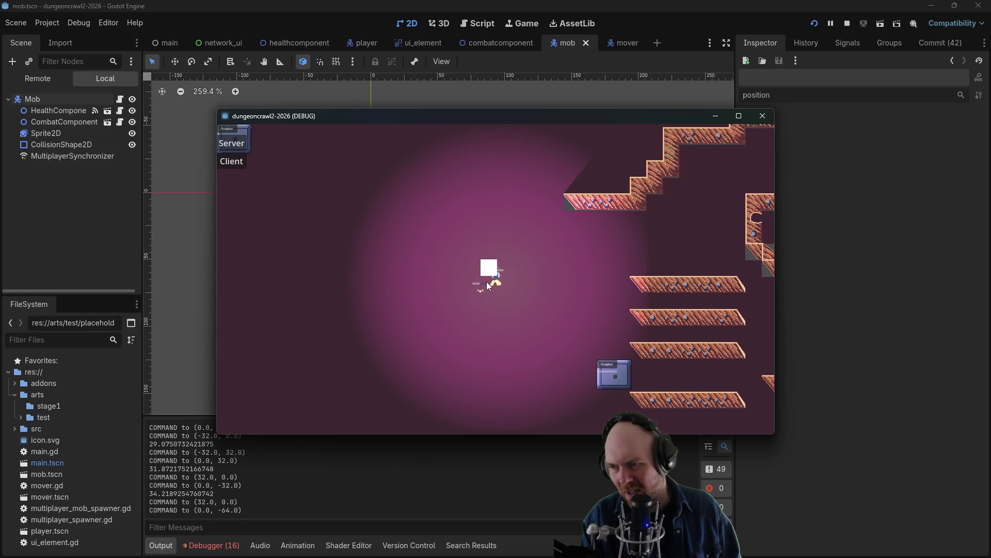
click(488, 286)
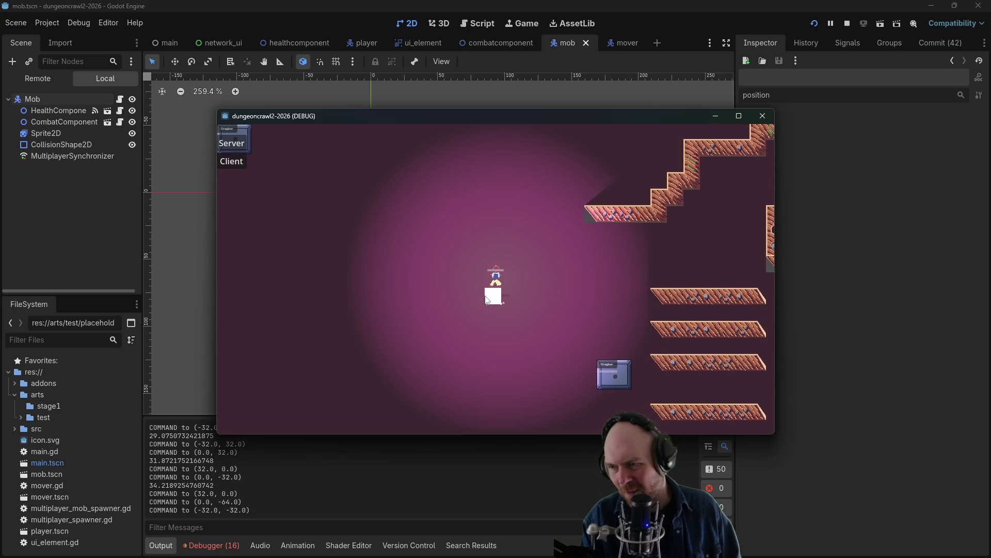
click(509, 288)
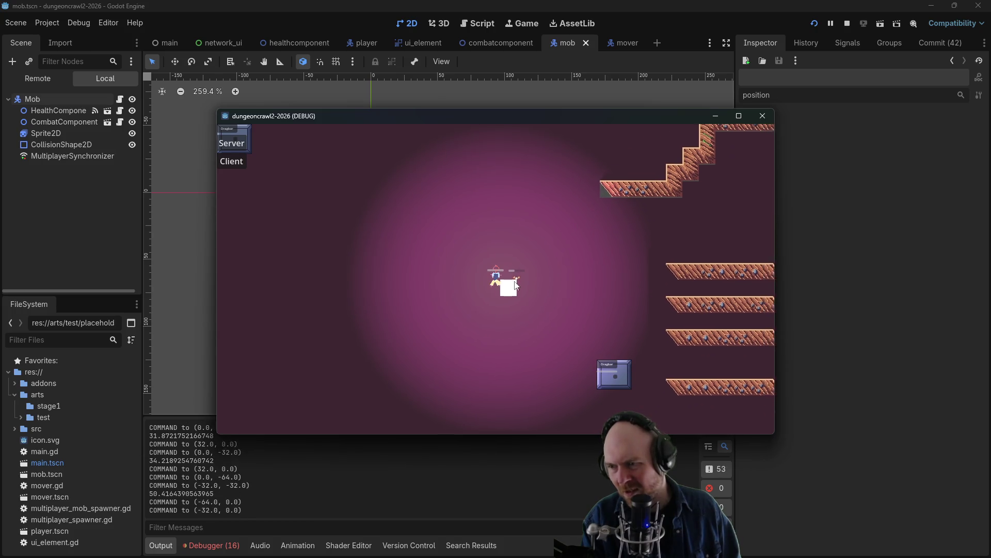
click(508, 300)
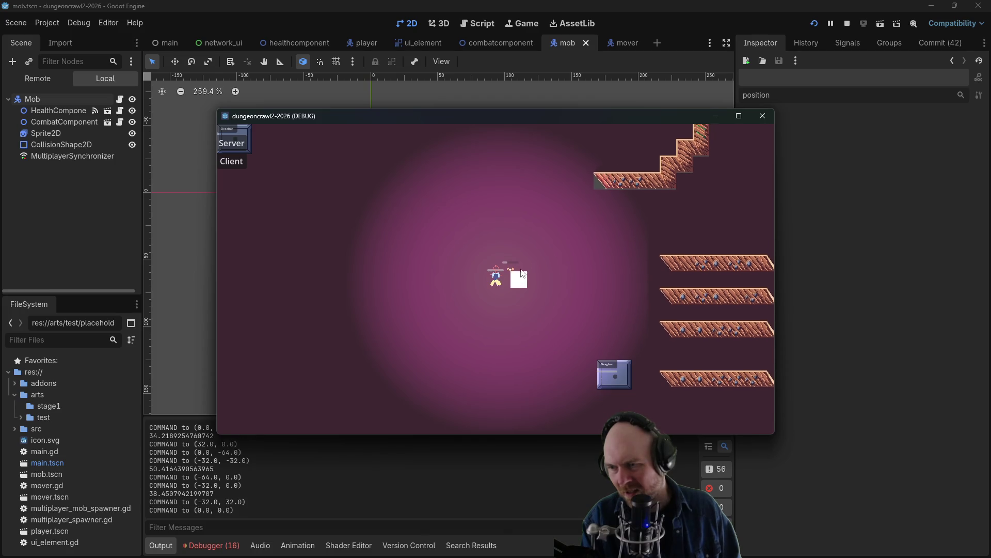
click(507, 266)
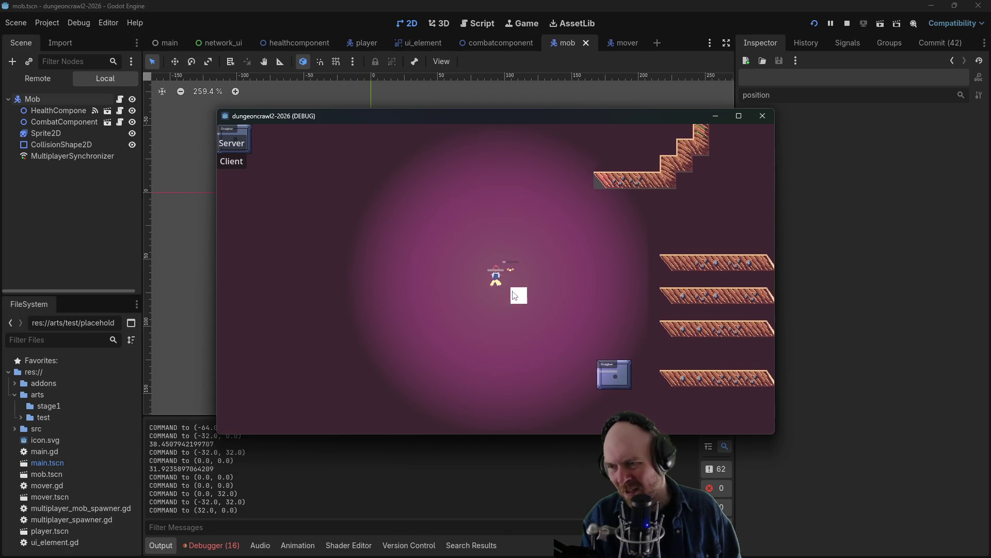
click(483, 238)
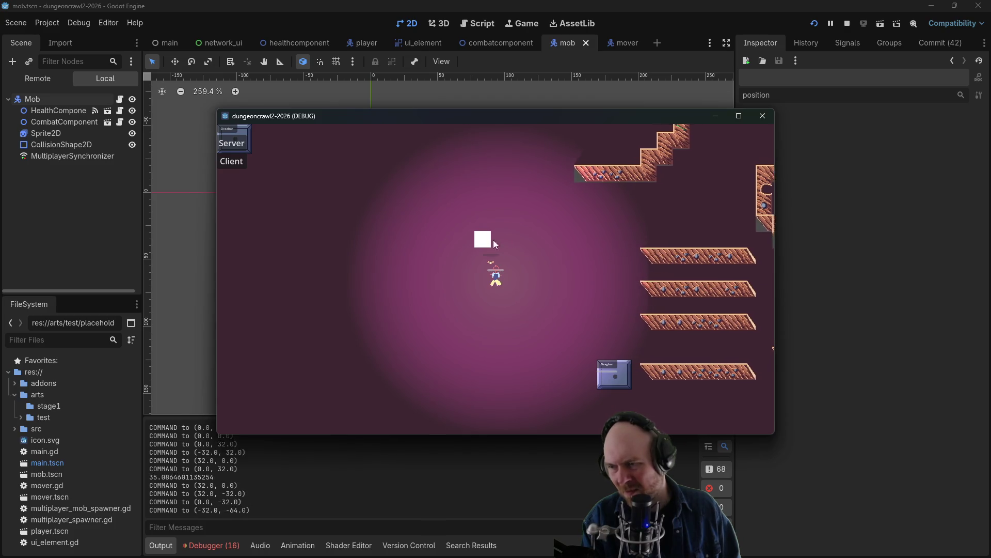
click(762, 117)
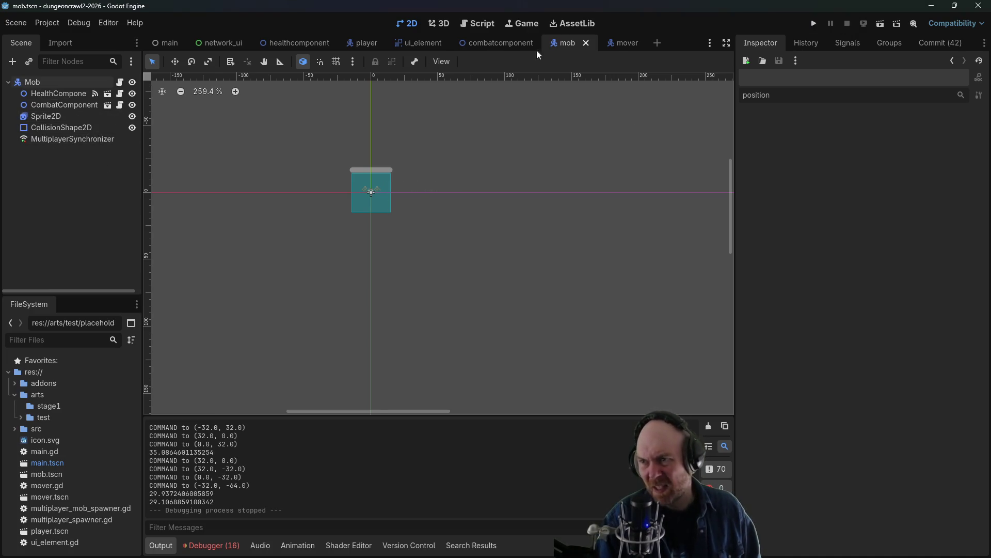
click(616, 48)
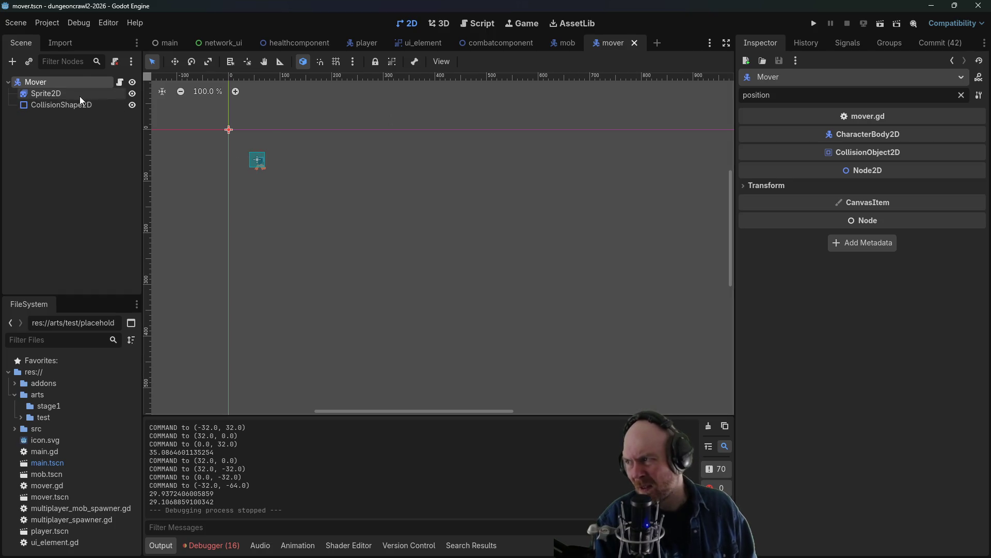
Revert the Sprite2D and CollisionShape2D Transform positions to their 0, 0 default.
click(81, 94)
click(769, 149)
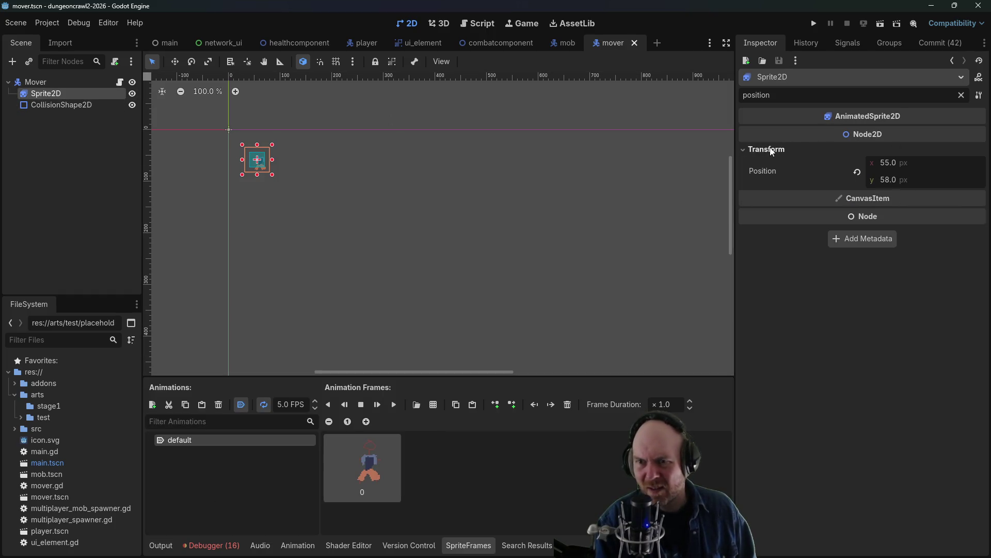
click(860, 173)
click(72, 105)
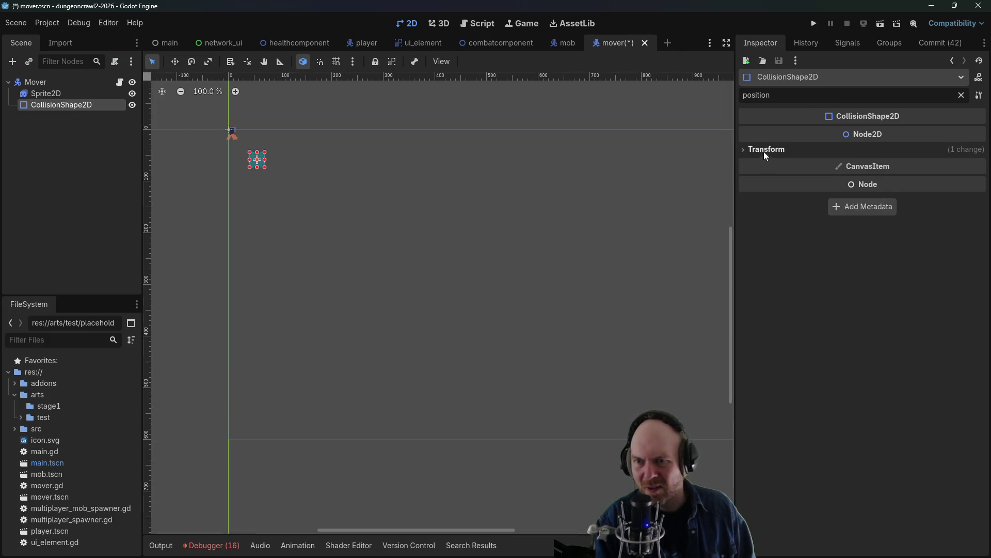
click(764, 151)
click(852, 168)
Select the Mover root, clear the Inspector property filter and centre the Mover on the canvas.
click(37, 84)
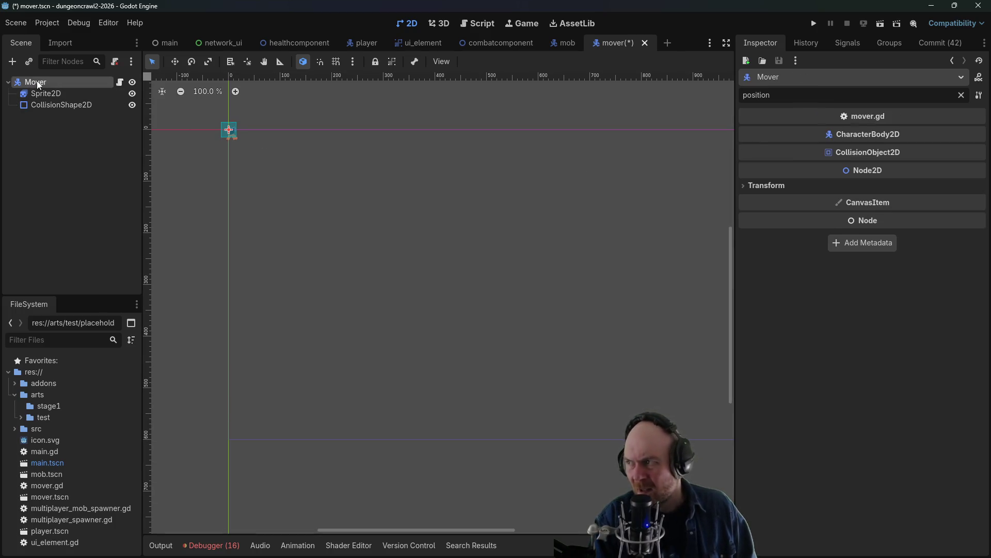
click(962, 95)
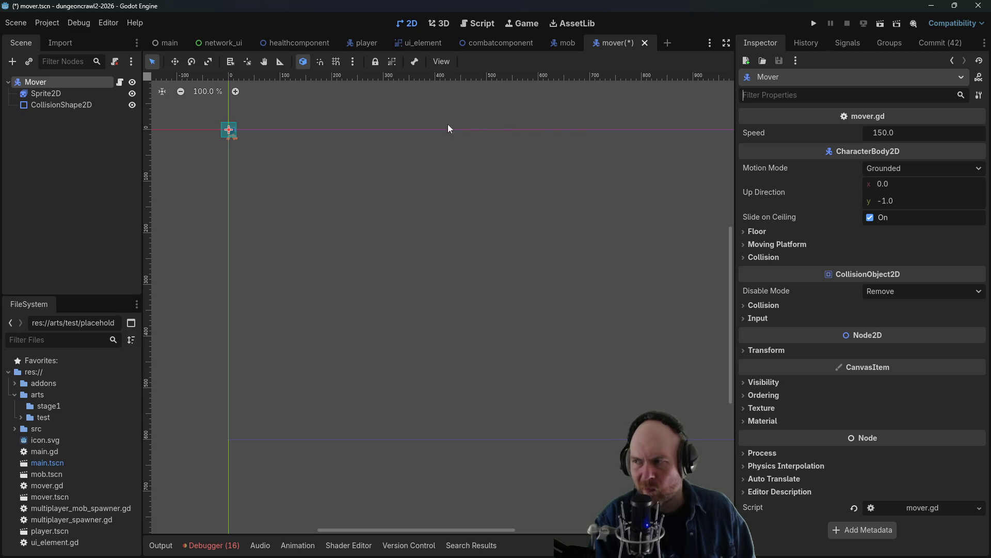
drag(282, 171, 444, 281)
scroll(423, 255, up, 5)
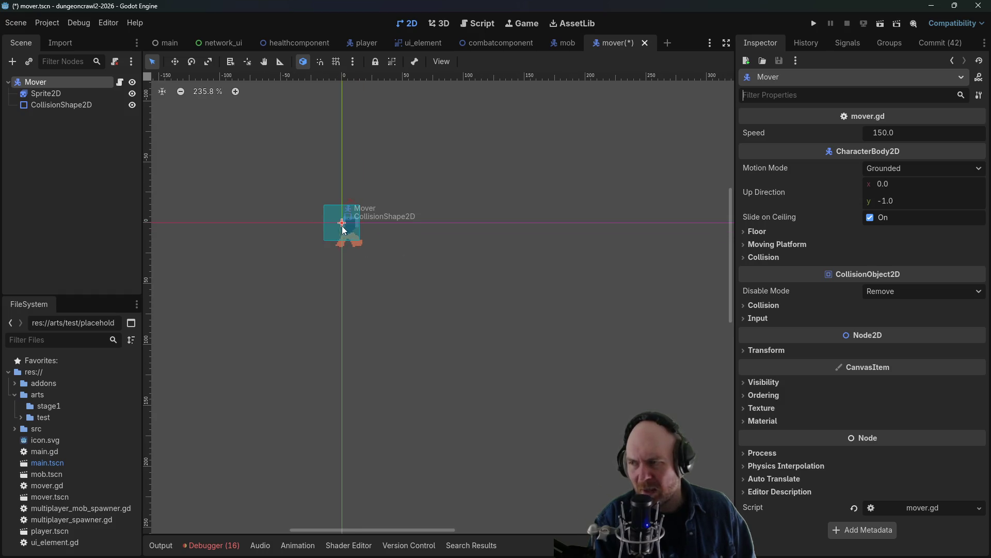
Recheck Sprite2D's settings and glance at the mob scene before returning to Mover.
click(45, 94)
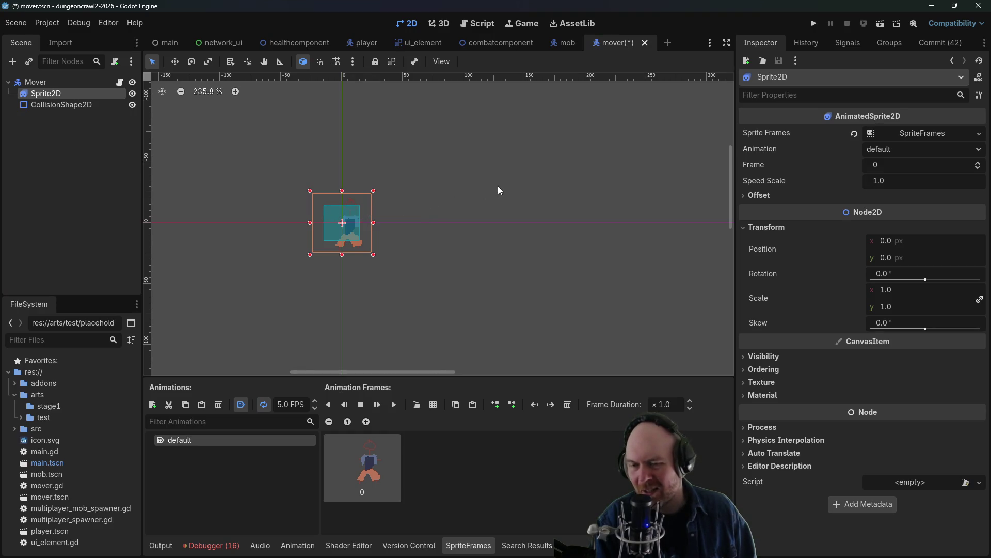
click(21, 83)
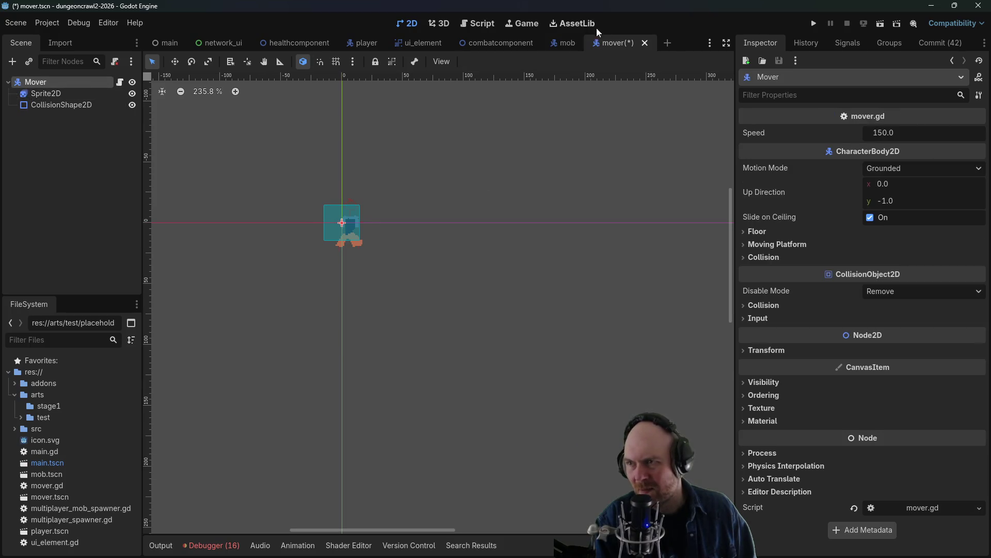
click(562, 44)
click(615, 42)
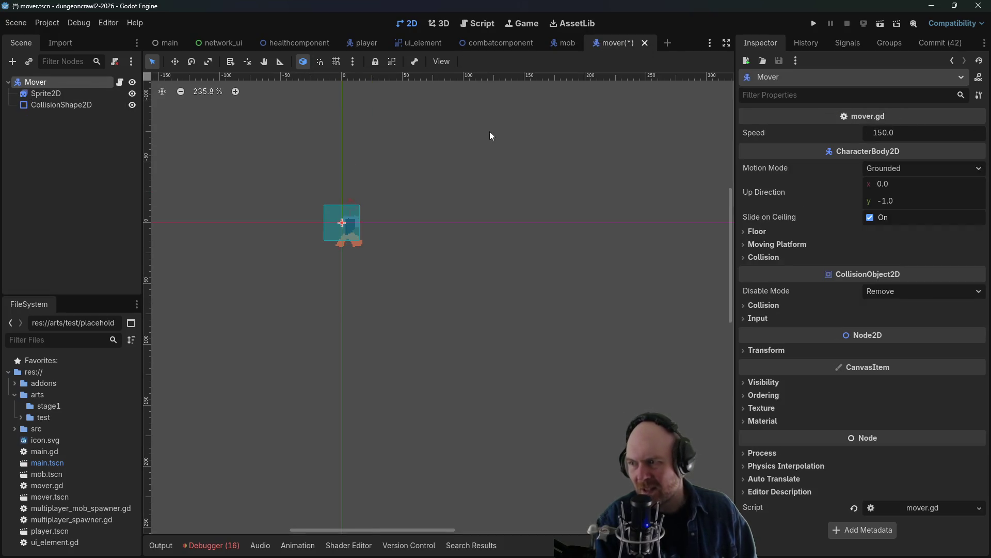
Save the Mover scene and open mover.gd to review its physics code.
key(ctrl+s)
click(118, 84)
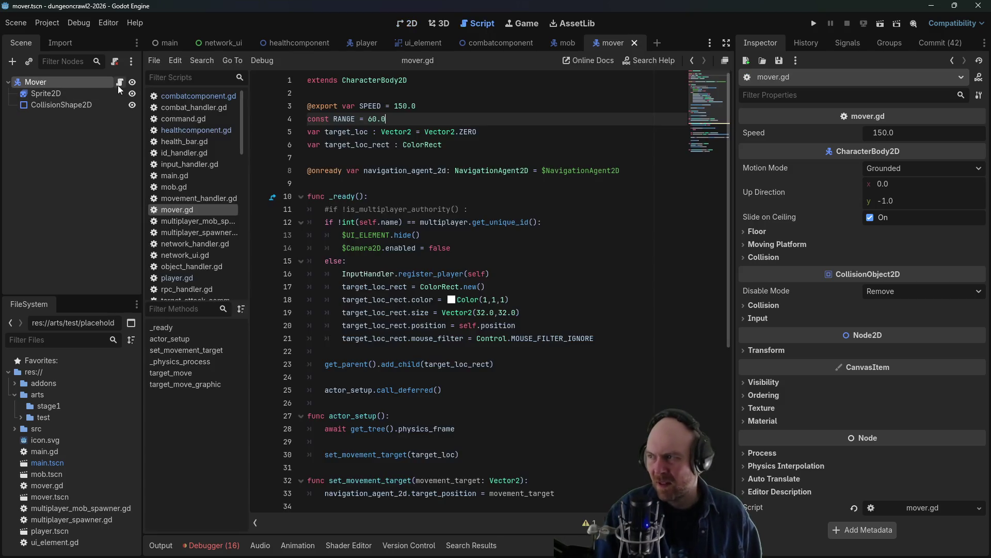
click(179, 362)
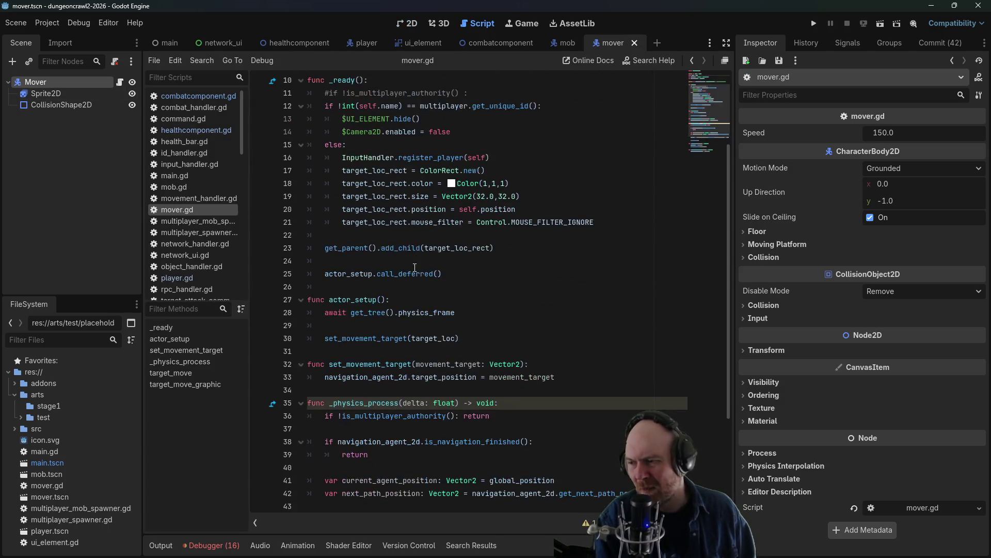
scroll(414, 267, down, 4)
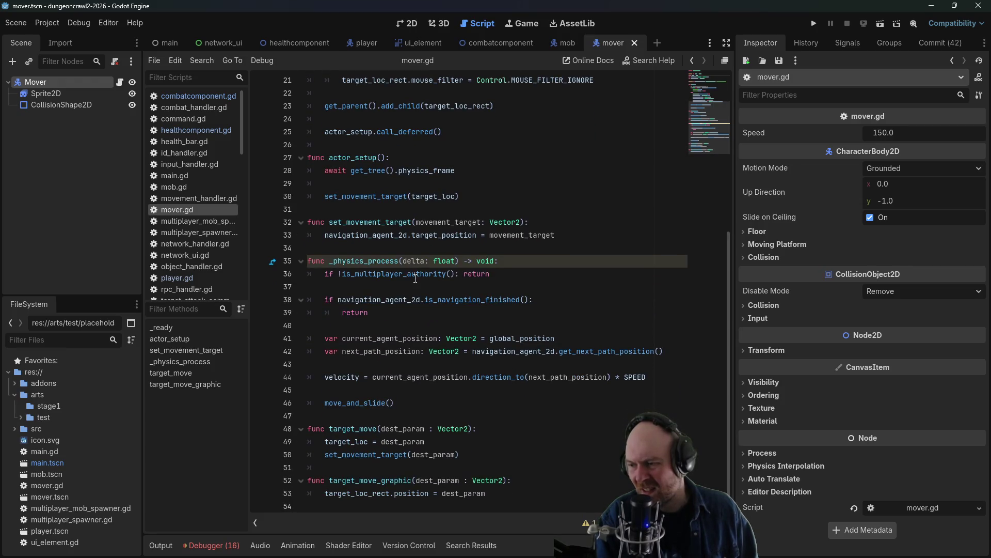
click(441, 454)
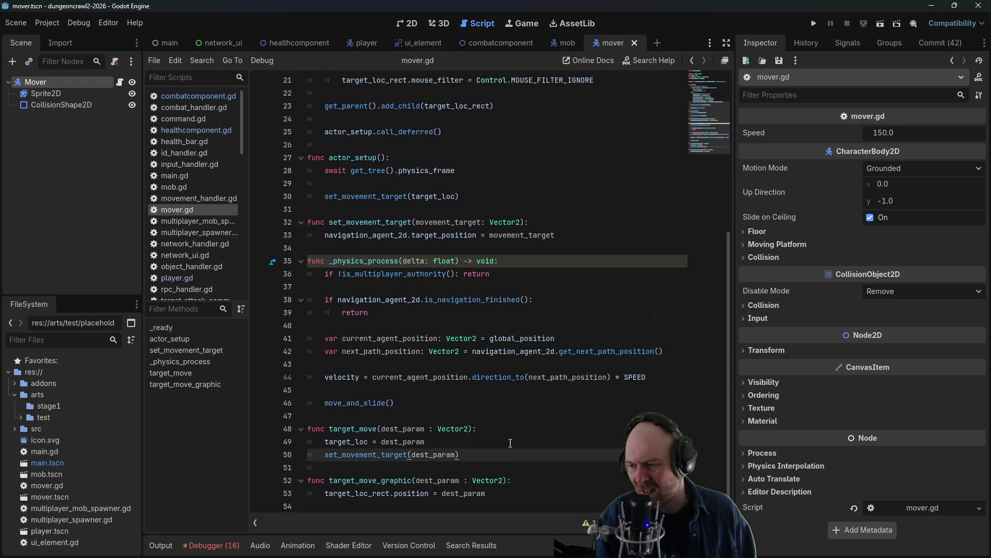
scroll(509, 442, up, 3)
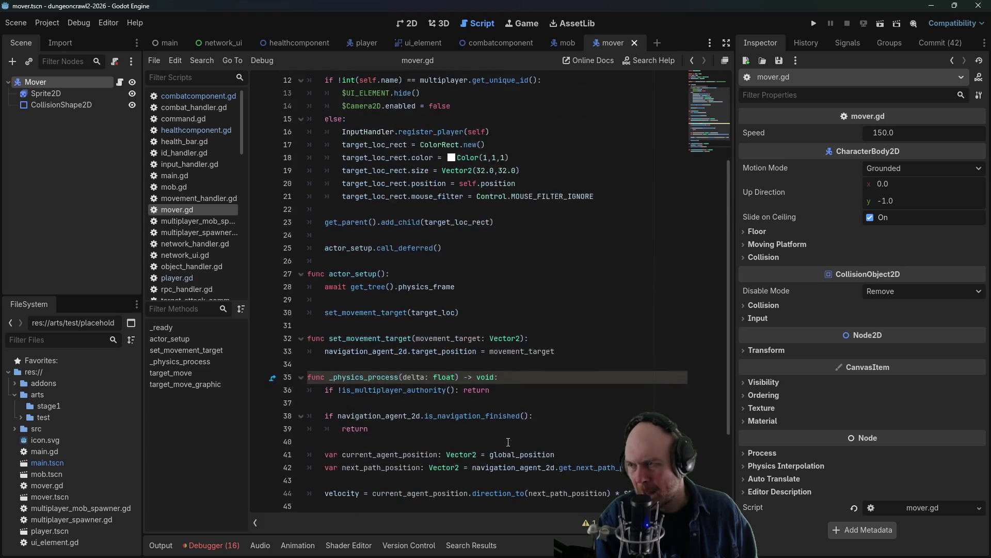
scroll(508, 442, up, 3)
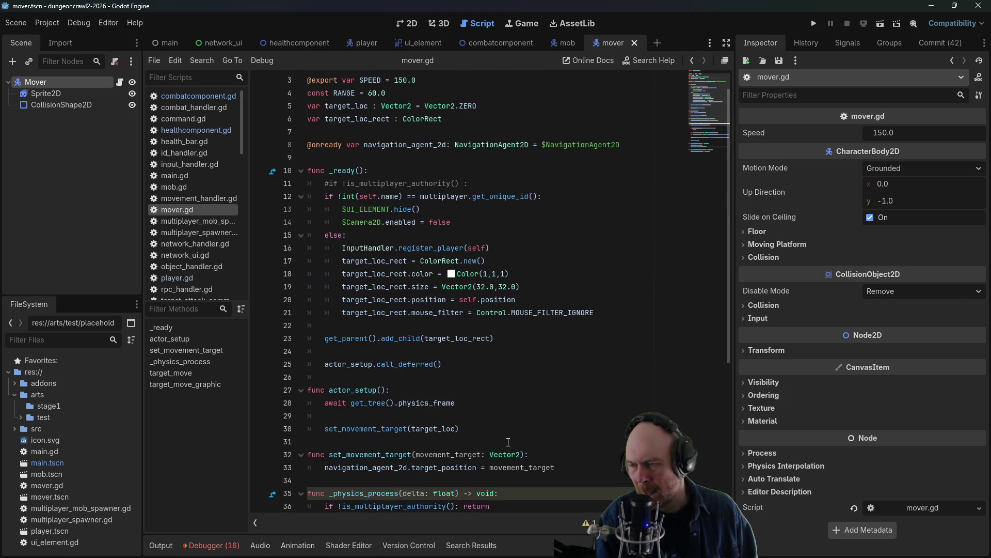
scroll(503, 438, up, 1)
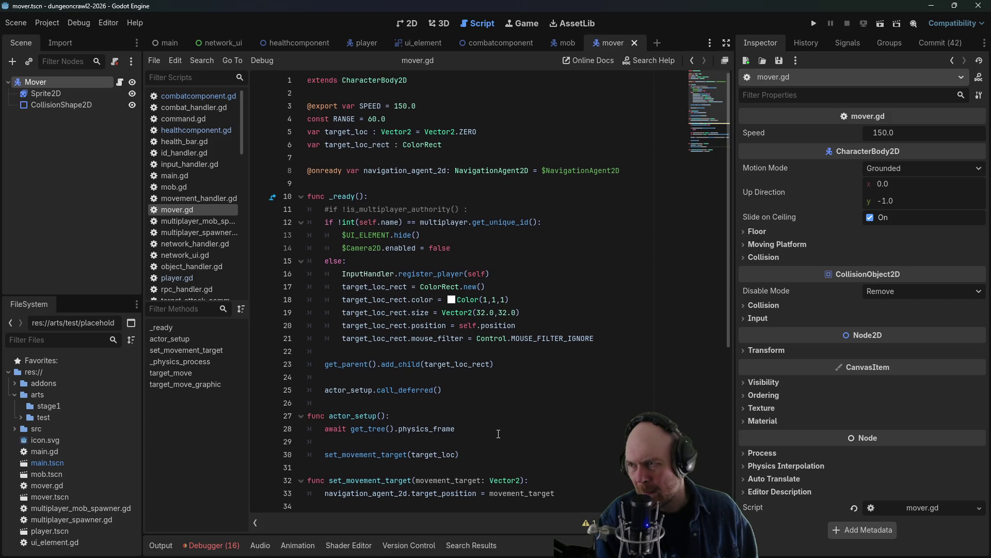
Delete the unused 'const RANGE = 60.0' line from mover.gd.
click(308, 120)
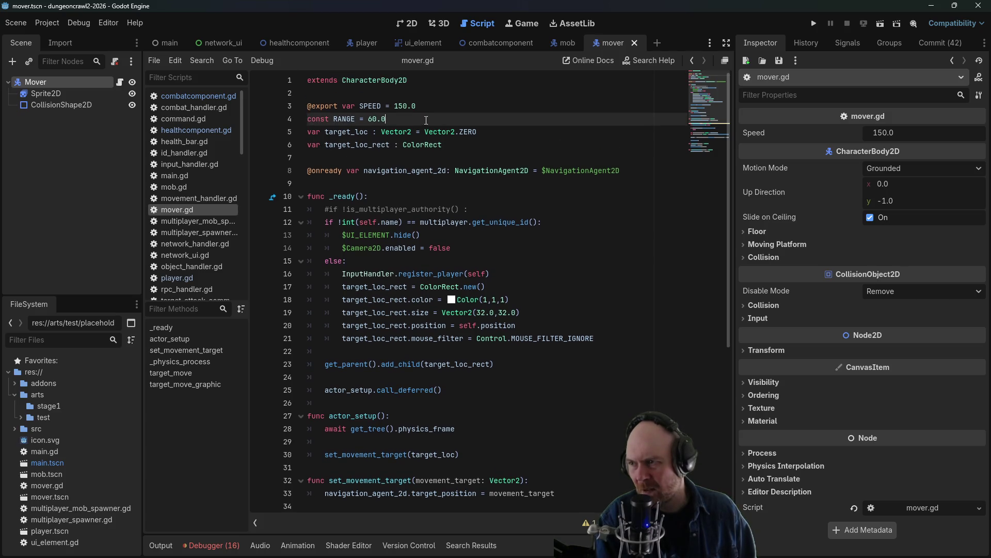
key(shift+Home)
key(BackSpace)
key(BackSpace)
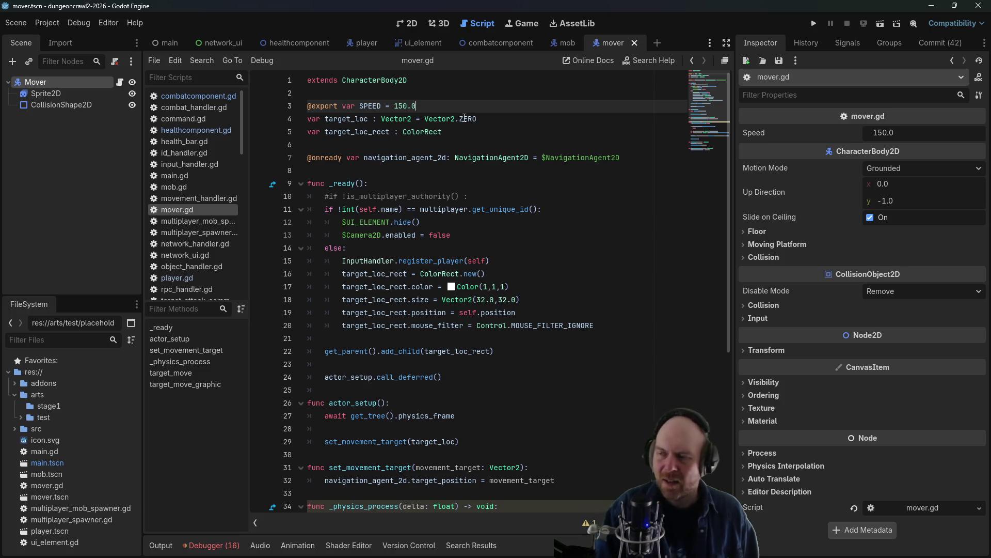
click(443, 118)
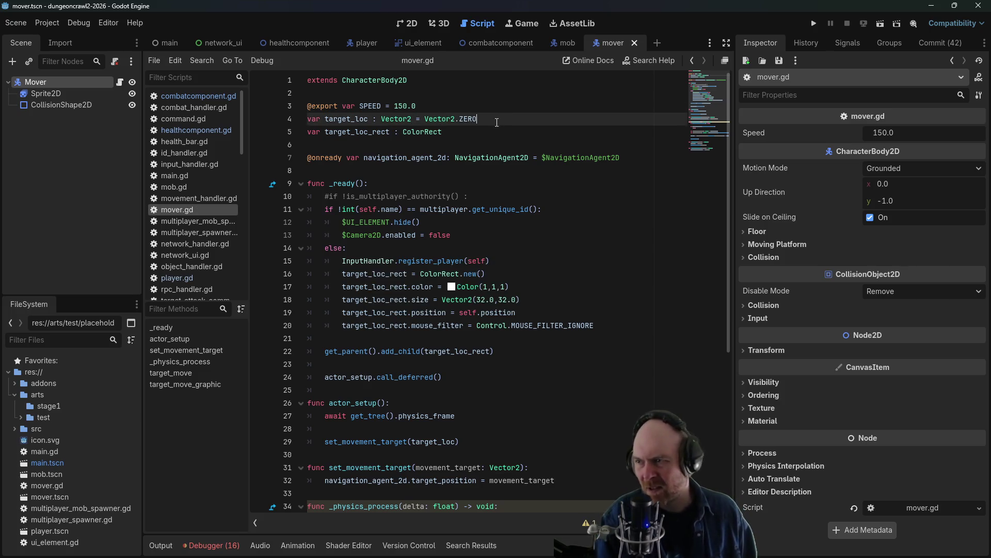
click(368, 128)
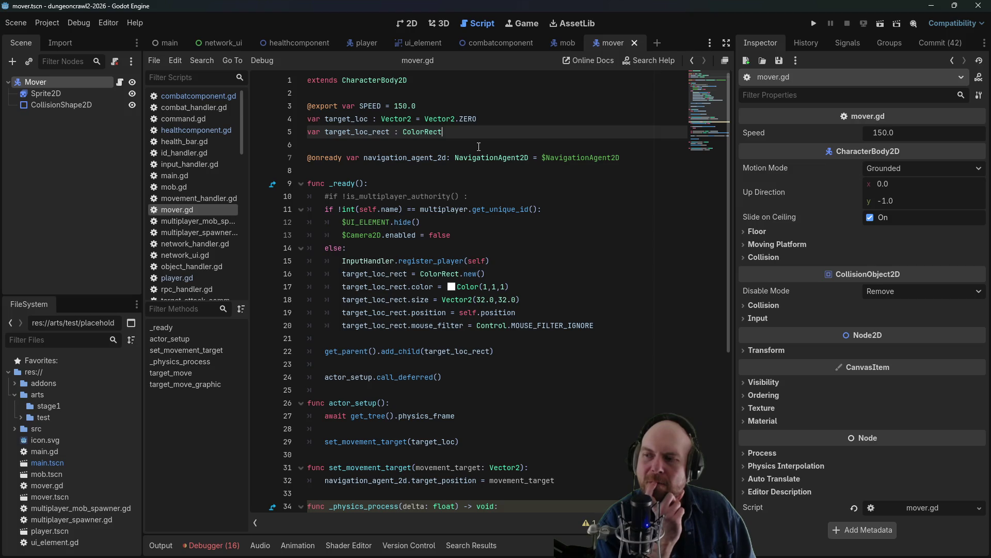
click(412, 162)
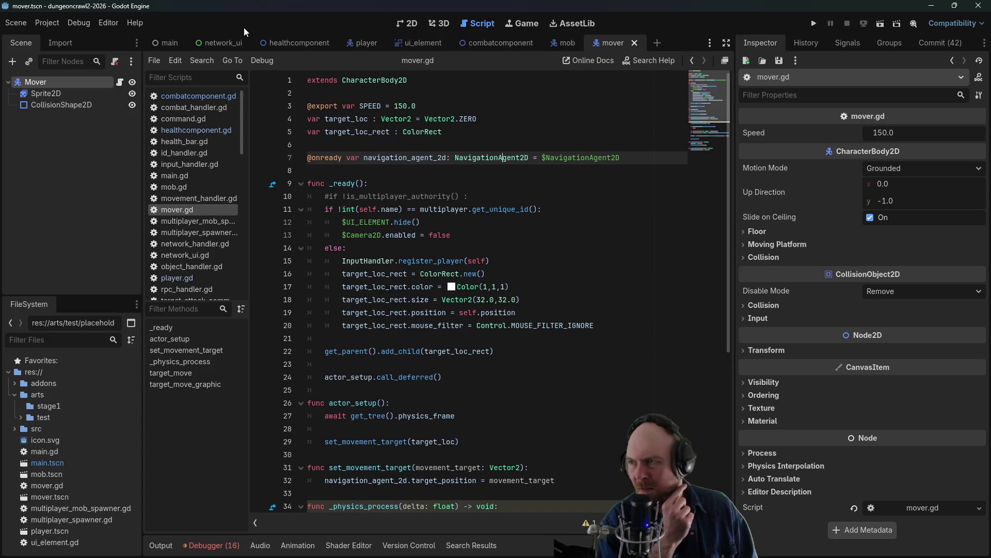
Copy the player's NavigationAgent2D node and paste it under the Mover root.
click(359, 43)
right_click(61, 182)
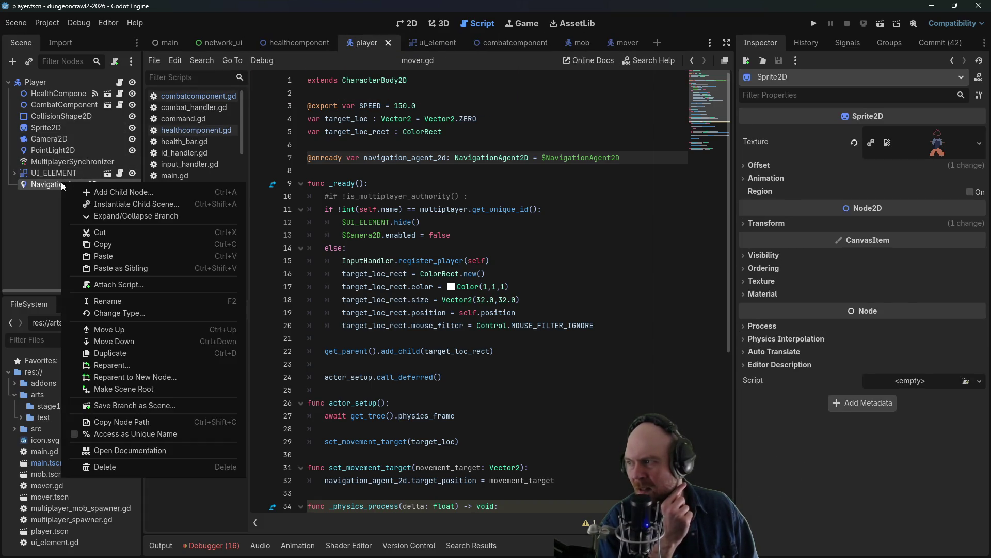
click(110, 244)
click(625, 43)
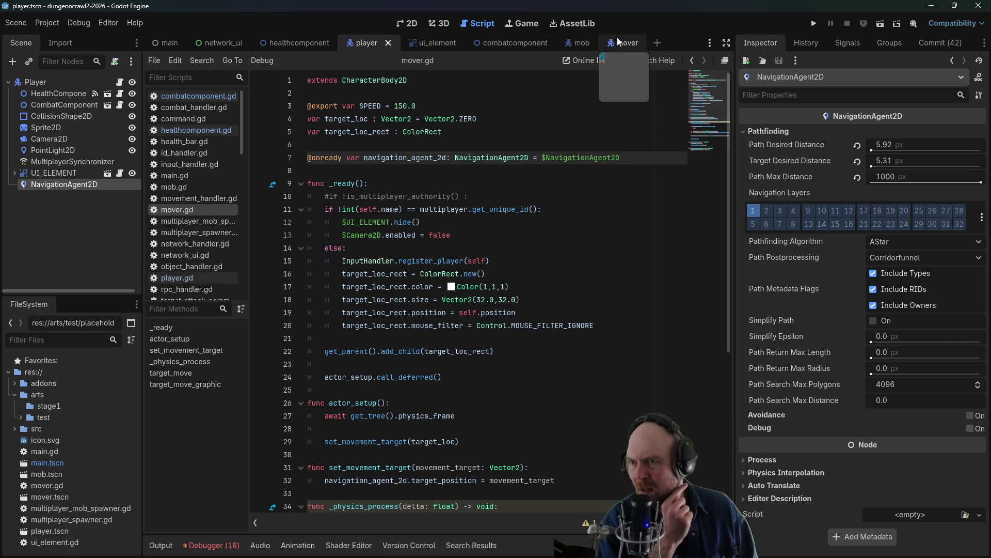
right_click(51, 84)
click(78, 175)
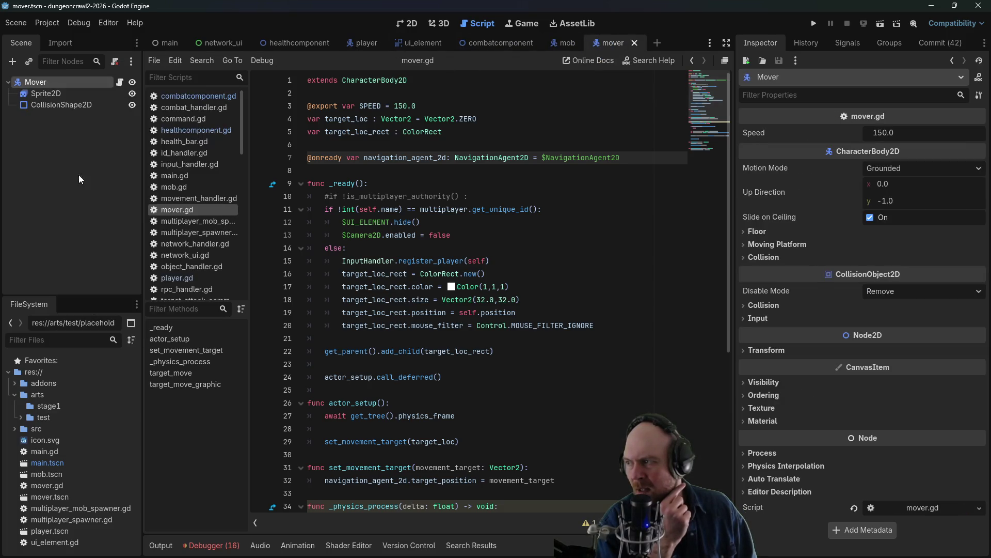
Copy the player's MultiplayerSynchronizer node and paste it under the Mover root.
click(366, 42)
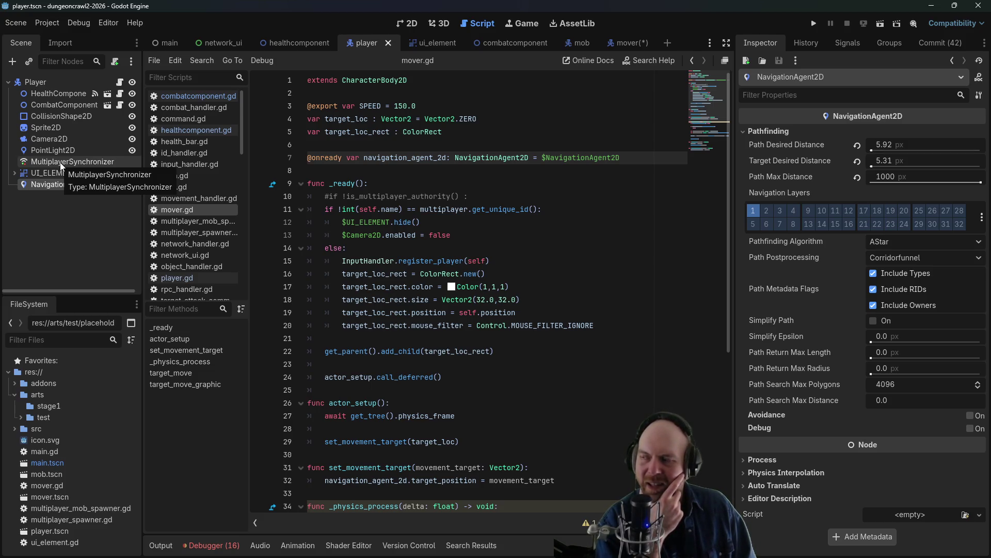
right_click(60, 162)
click(88, 225)
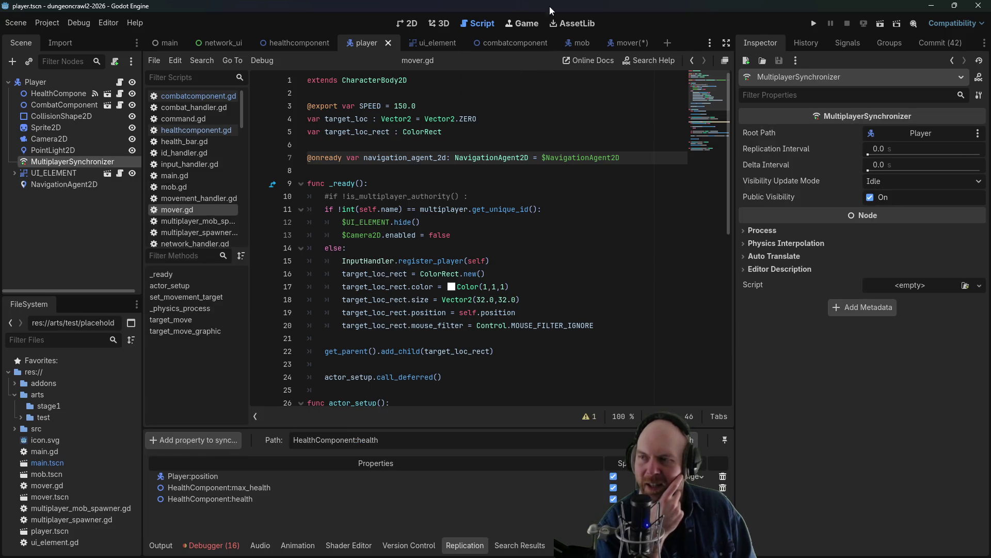
click(622, 43)
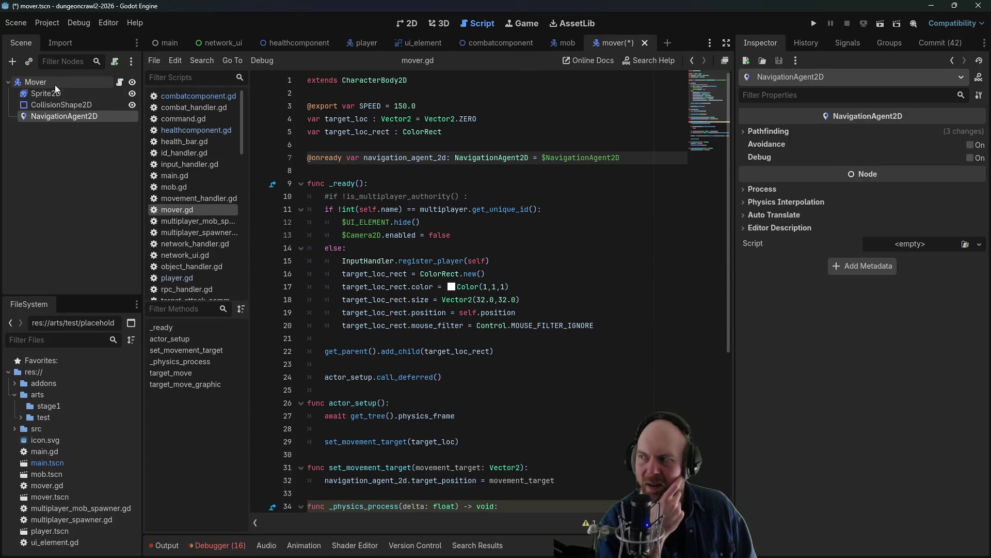
right_click(55, 85)
click(98, 175)
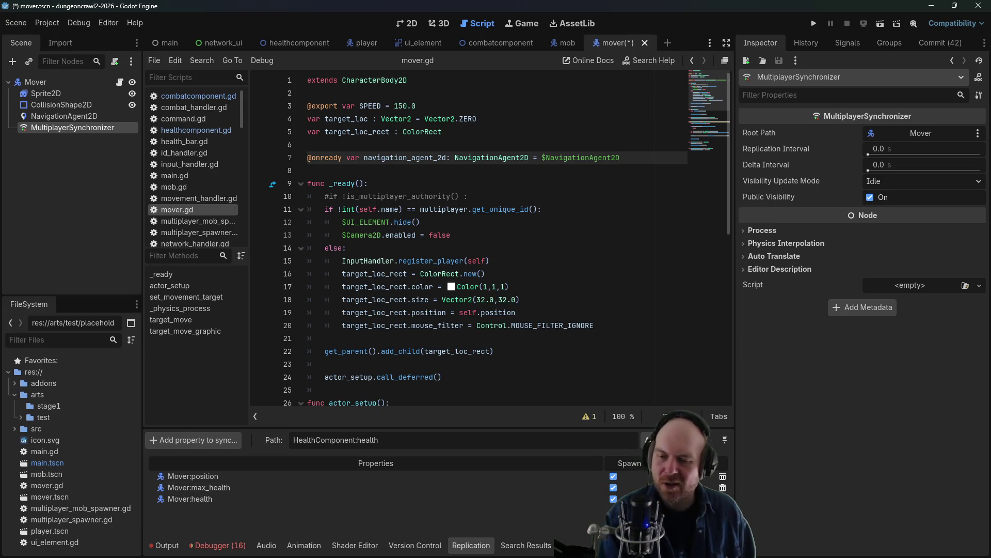
Remove max_health and health from the synchronizer's Replication list, leaving only position.
click(723, 487)
click(475, 295)
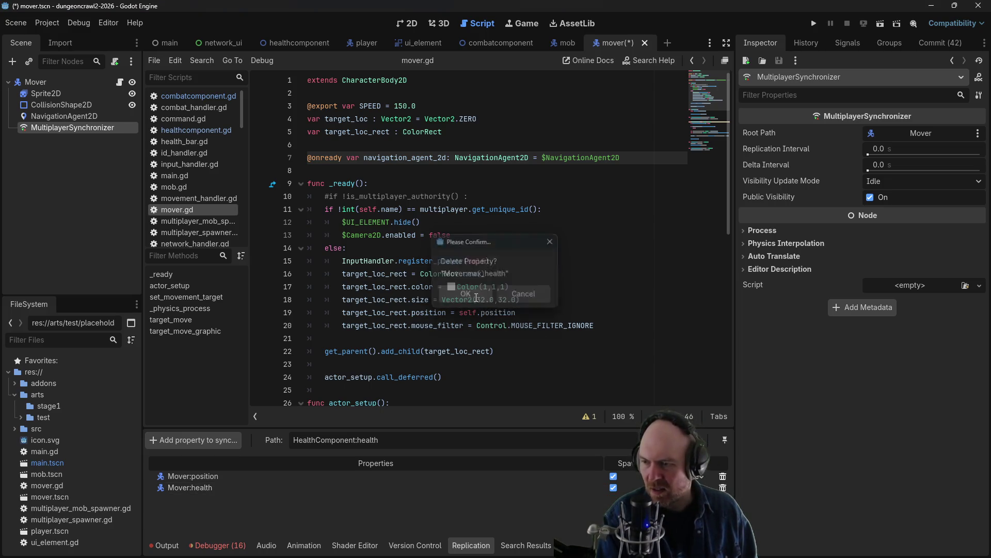
click(723, 488)
click(465, 295)
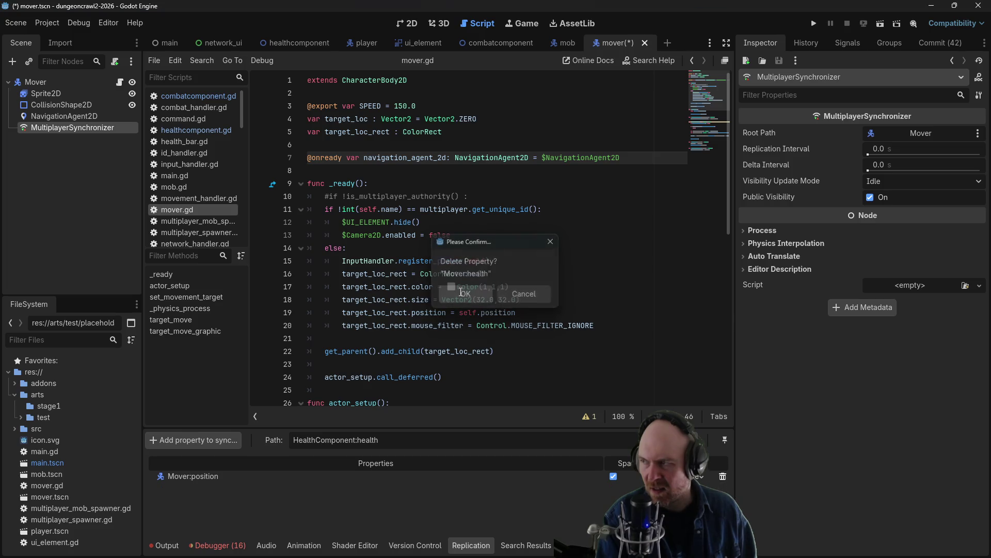
click(560, 46)
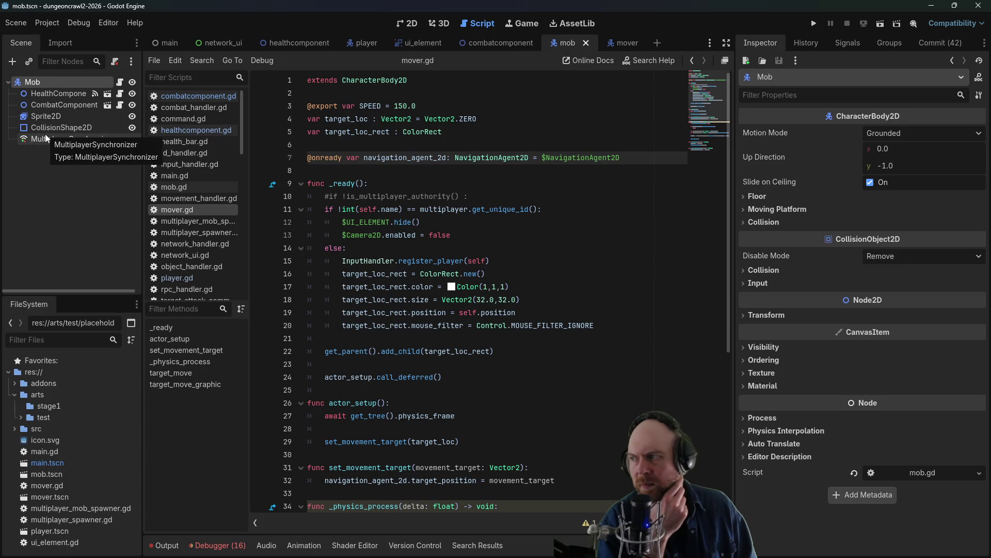
Flip through the player and mover scenes to compare them, ending on the mob scene.
click(362, 46)
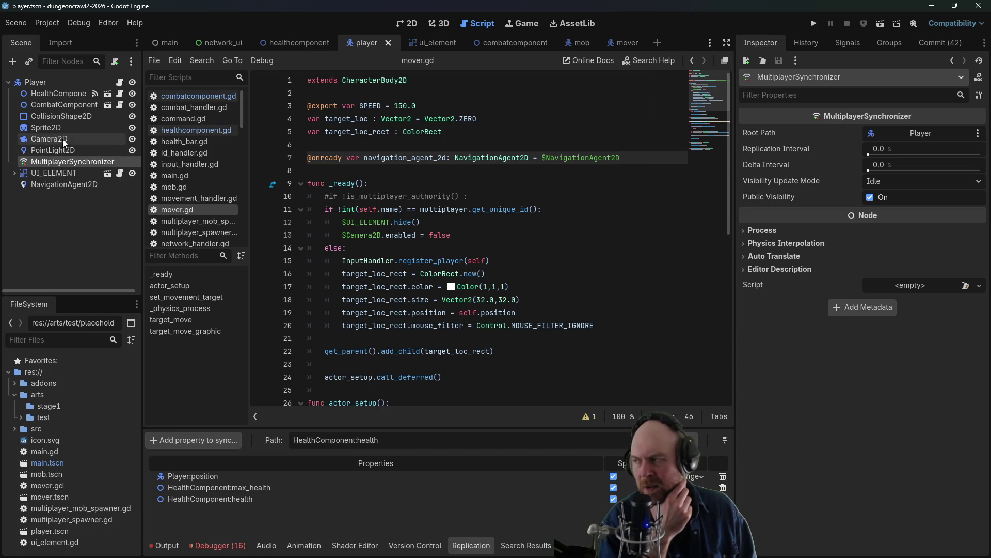
click(620, 42)
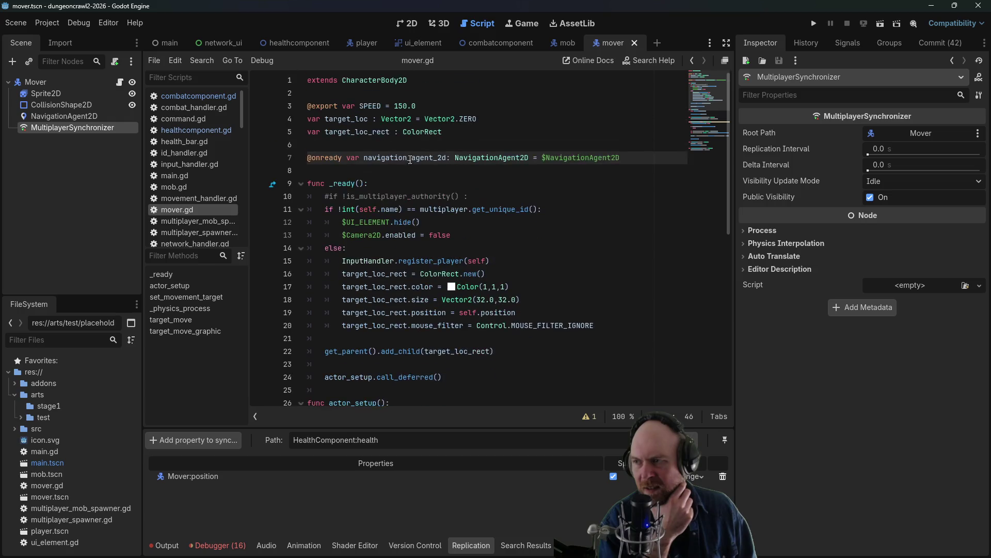
click(560, 43)
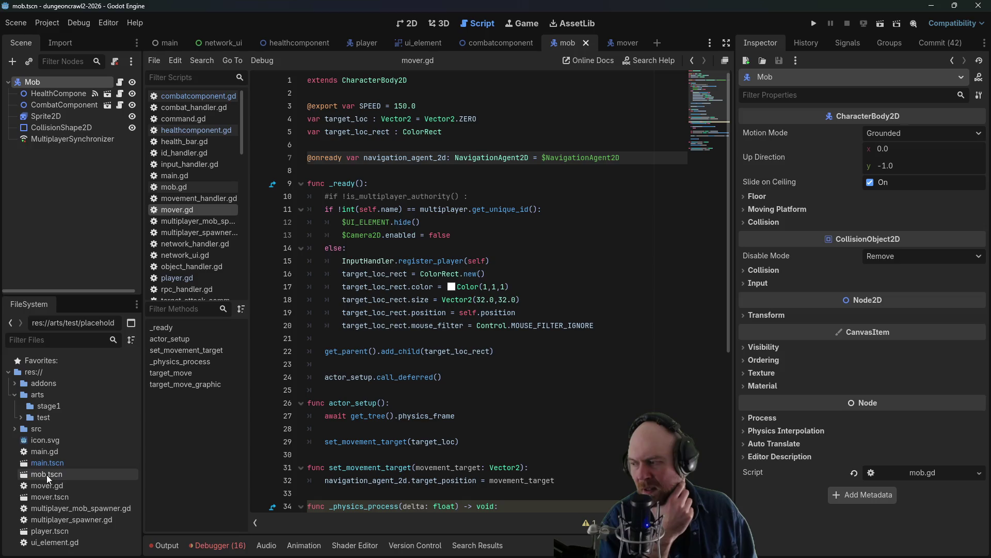
Instance mover.tscn under Mob and delete Mob's own Sprite2D and CollisionShape2D nodes.
mouse_move(46, 496)
mouse_down()
mouse_move(58, 453)
mouse_move(41, 82)
mouse_up()
right_click(39, 116)
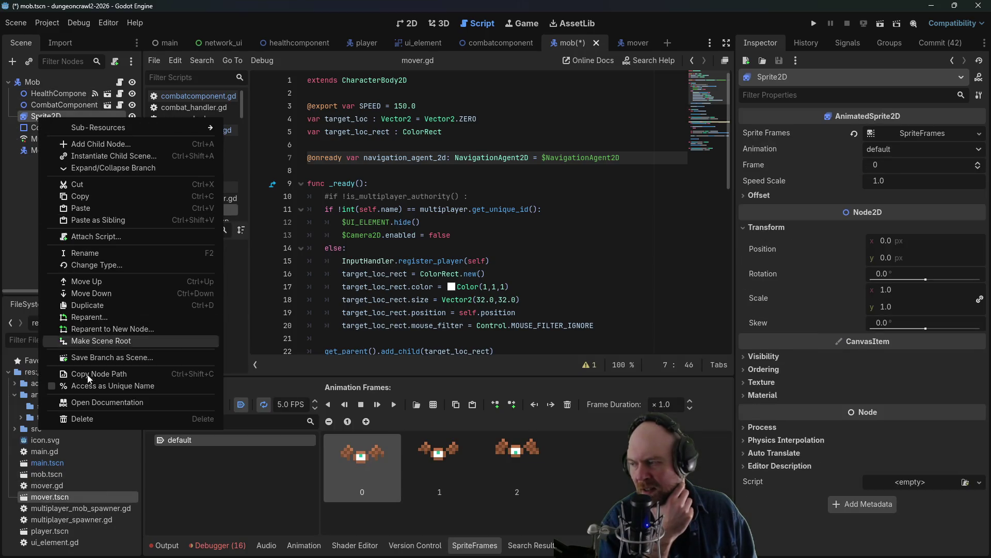
click(79, 419)
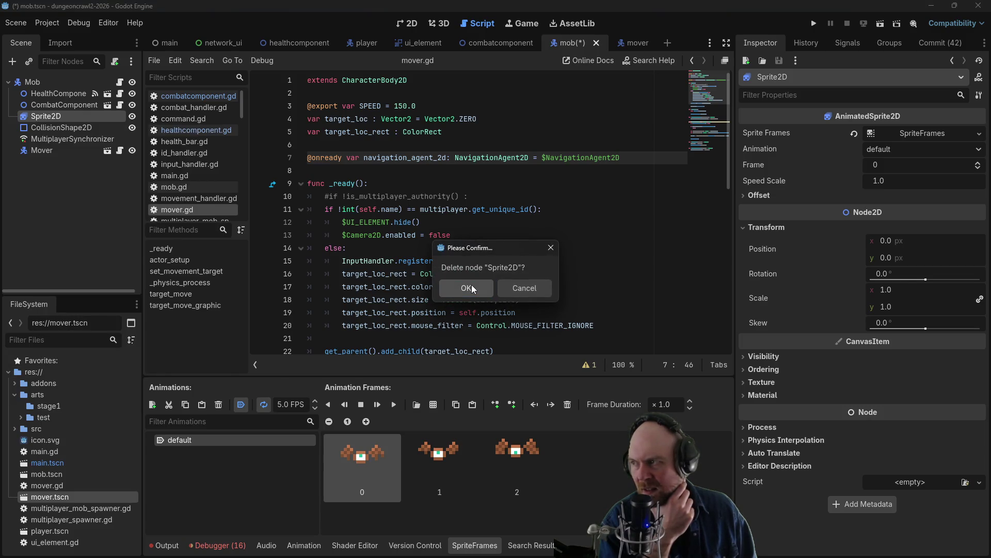
click(472, 287)
right_click(79, 116)
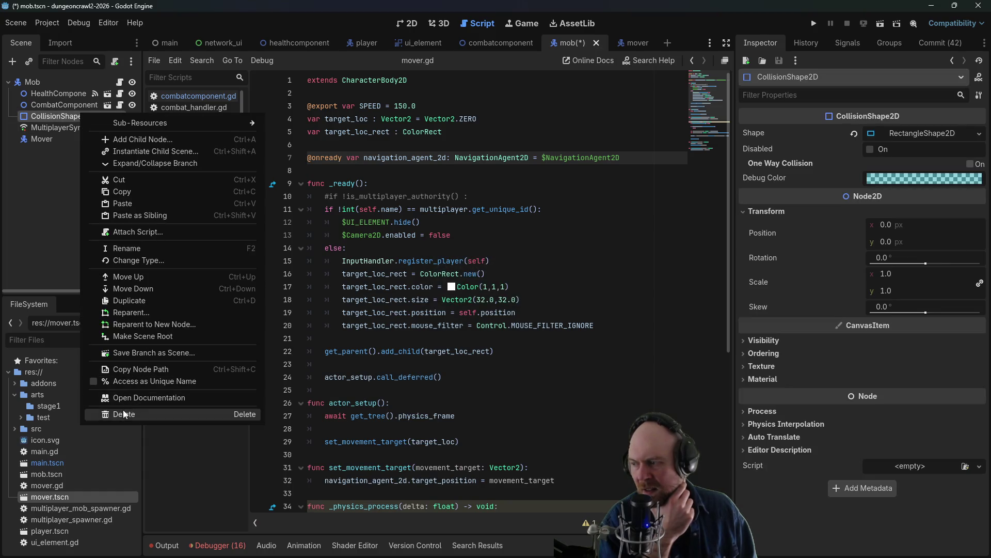
click(129, 414)
click(472, 287)
Inspect Mob's MultiplayerSynchronizer settings and dismiss the Mob node's configuration warning.
click(65, 117)
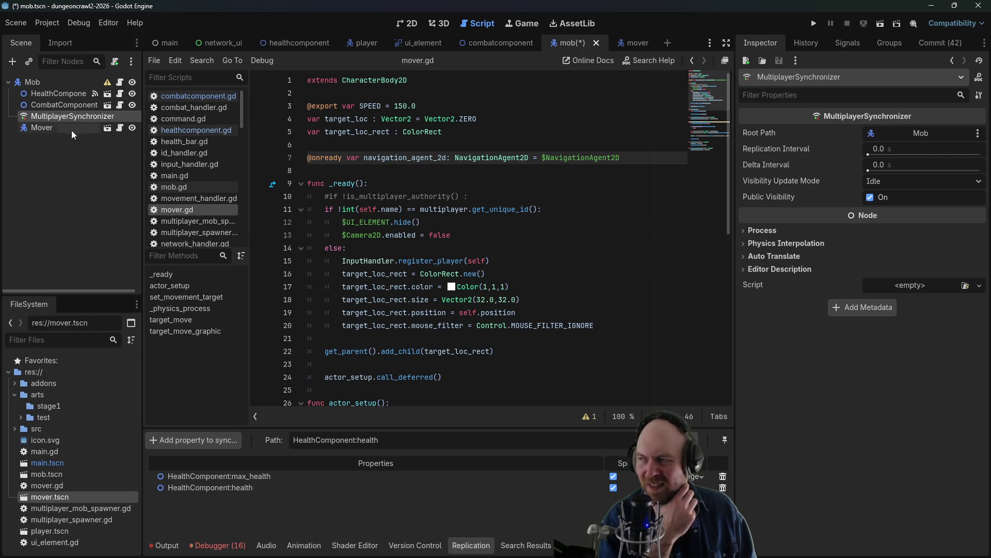
click(86, 197)
click(106, 82)
click(486, 305)
Change the Mob root node's type to Node2D.
right_click(39, 82)
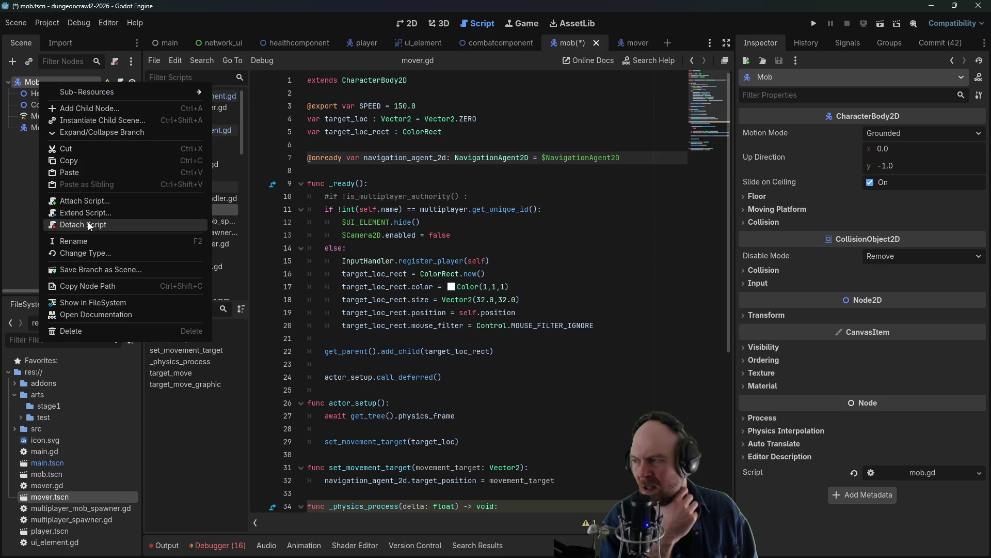
click(101, 256)
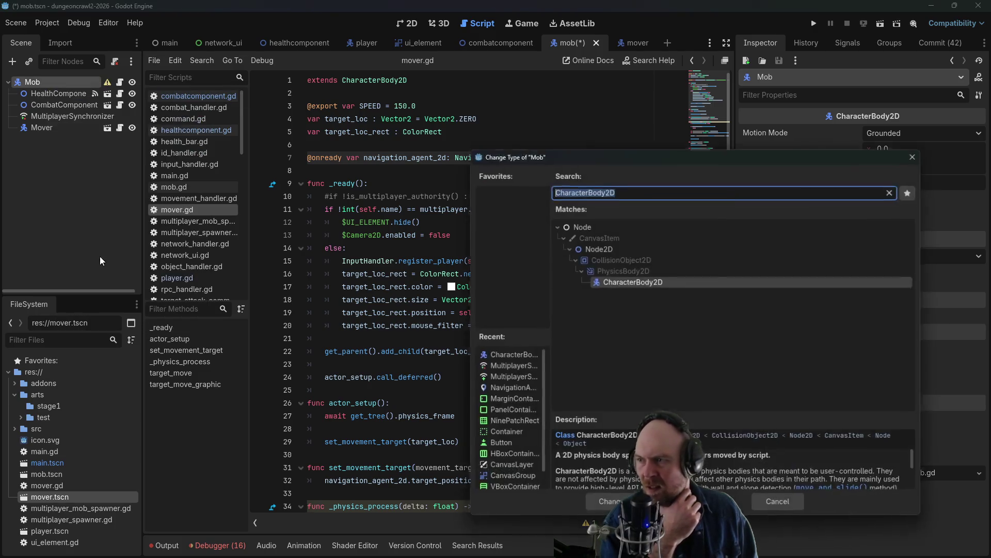
text(Node2D)
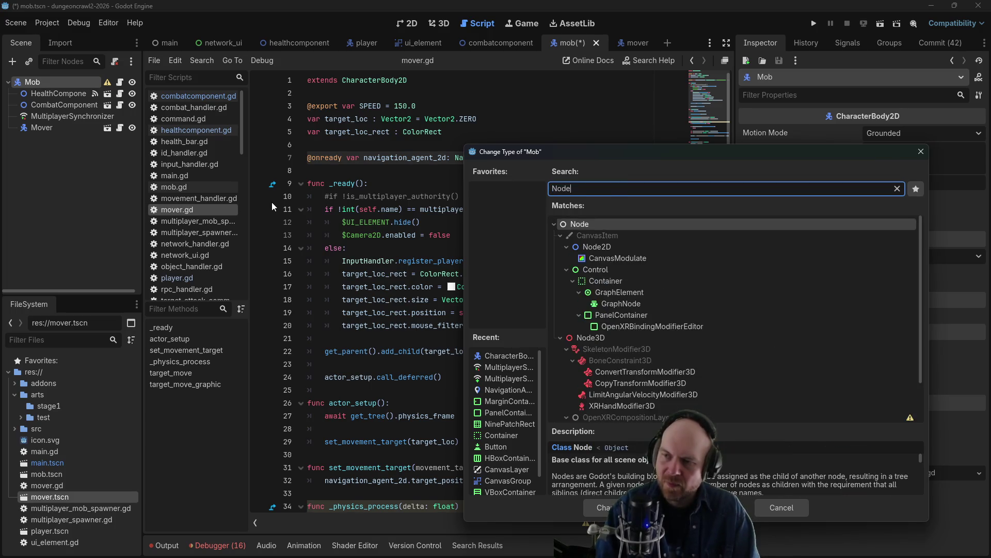
key(Return)
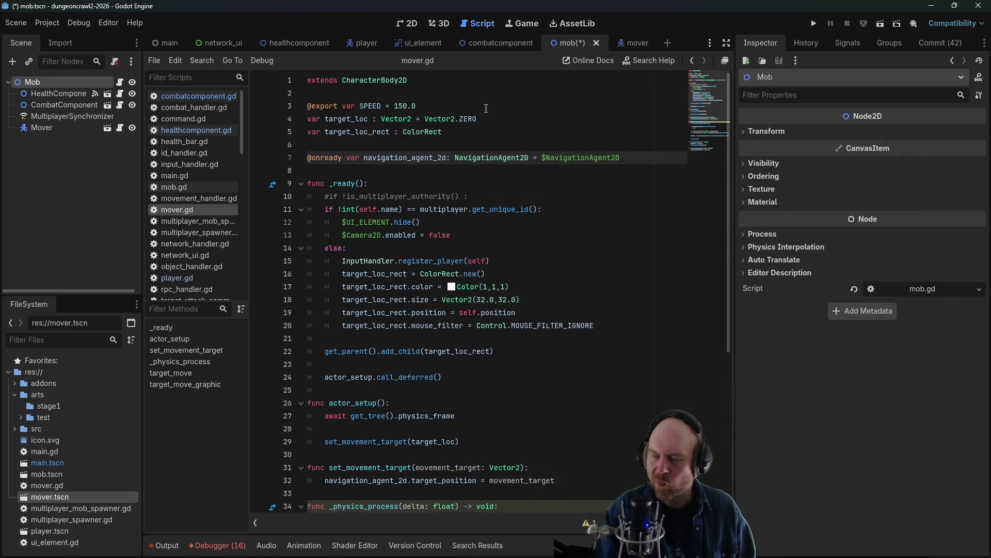
Make mob.gd extend Node2D instead of CharacterBody2D and save it.
click(395, 80)
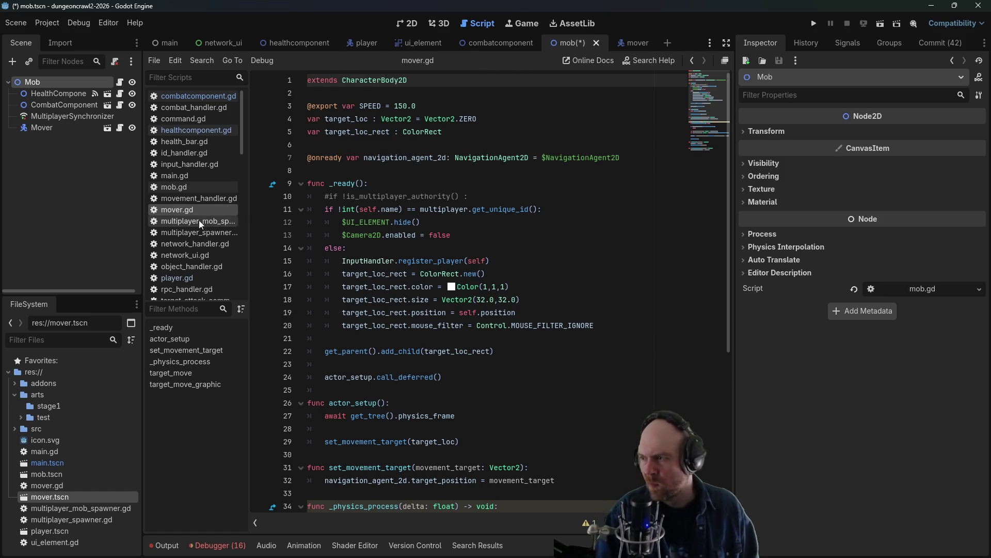
click(174, 187)
drag(408, 80, 342, 80)
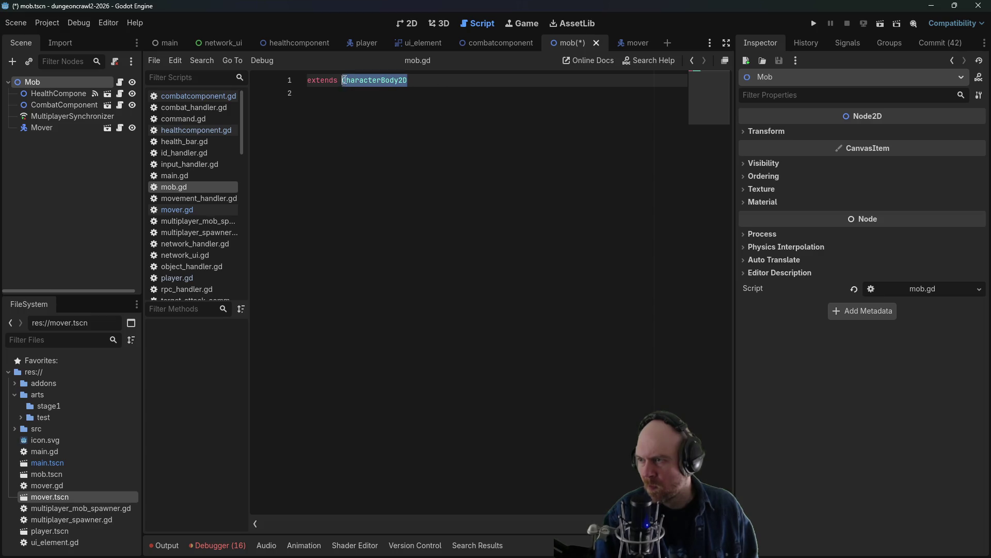
text(Node2D)
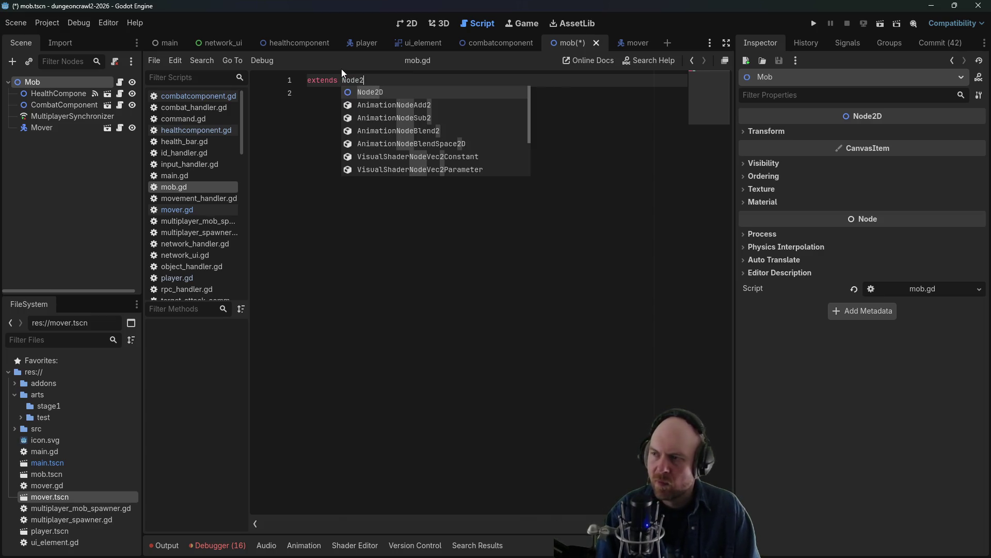
key(ctrl+s)
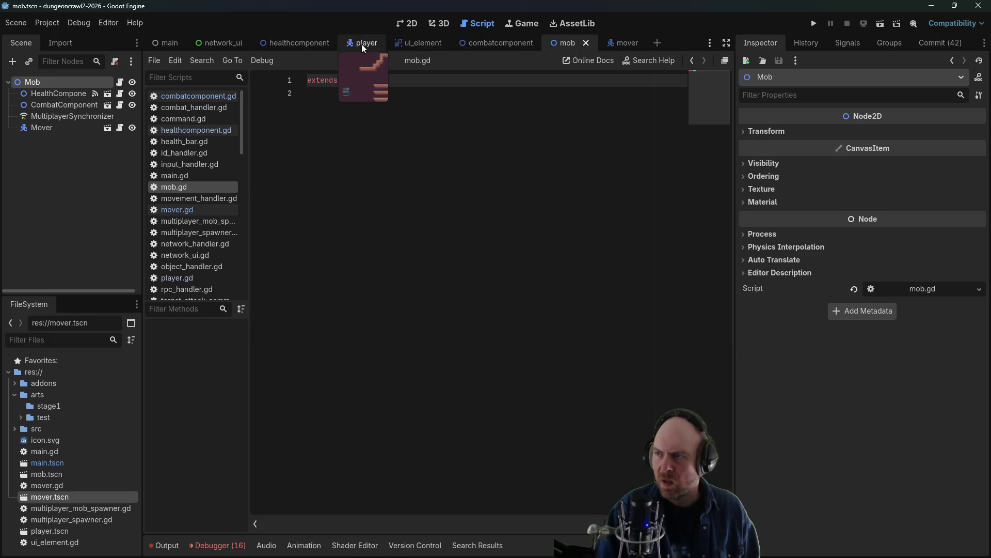
Delete the Player's Sprite2D, CollisionShape2D and NavigationAgent2D nodes.
click(361, 44)
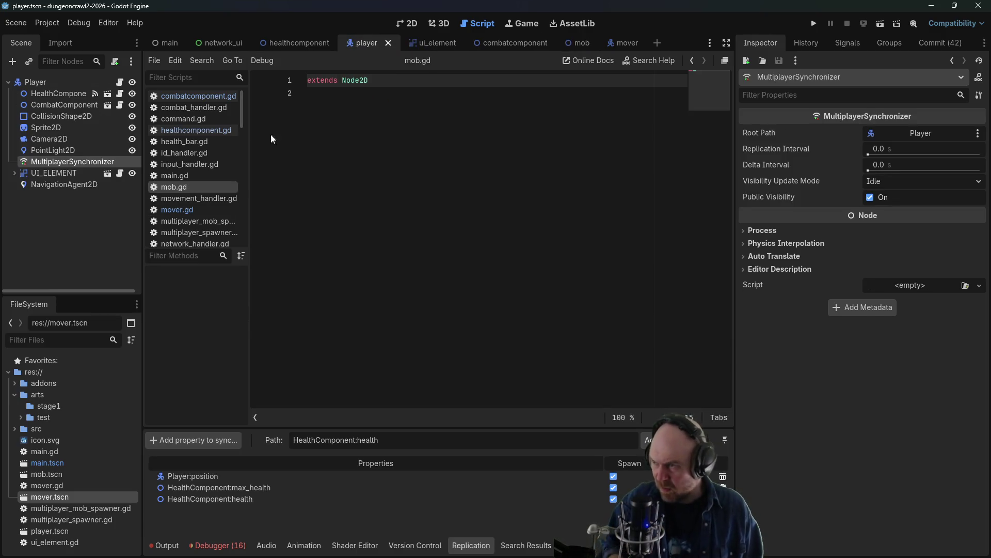
scroll(193, 205, down, 1)
scroll(194, 208, up, 1)
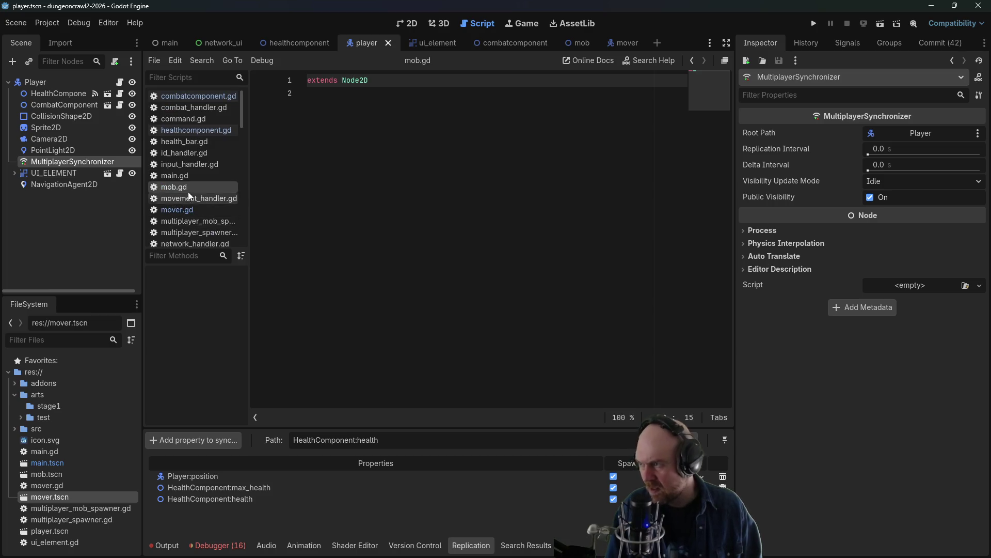
click(87, 127)
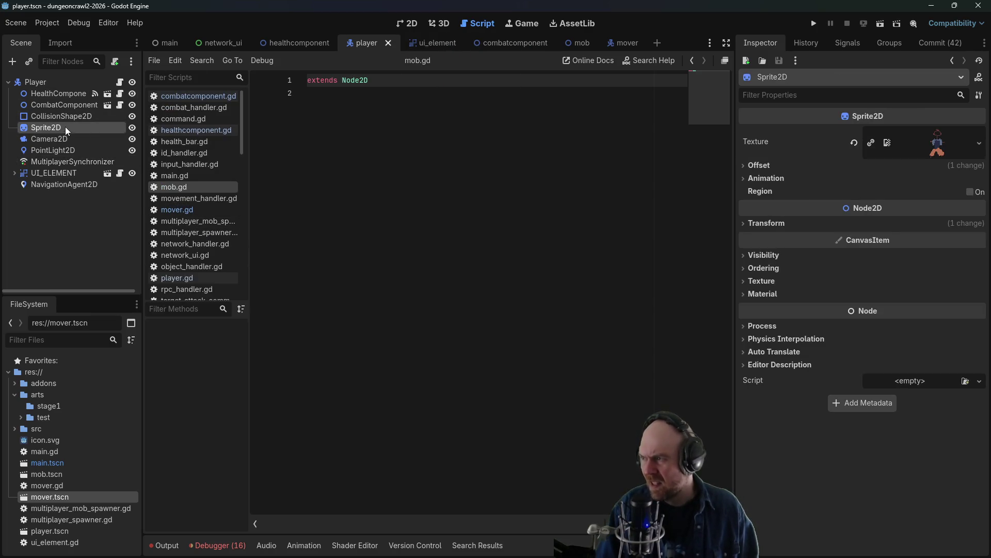
ctrl+click(83, 116)
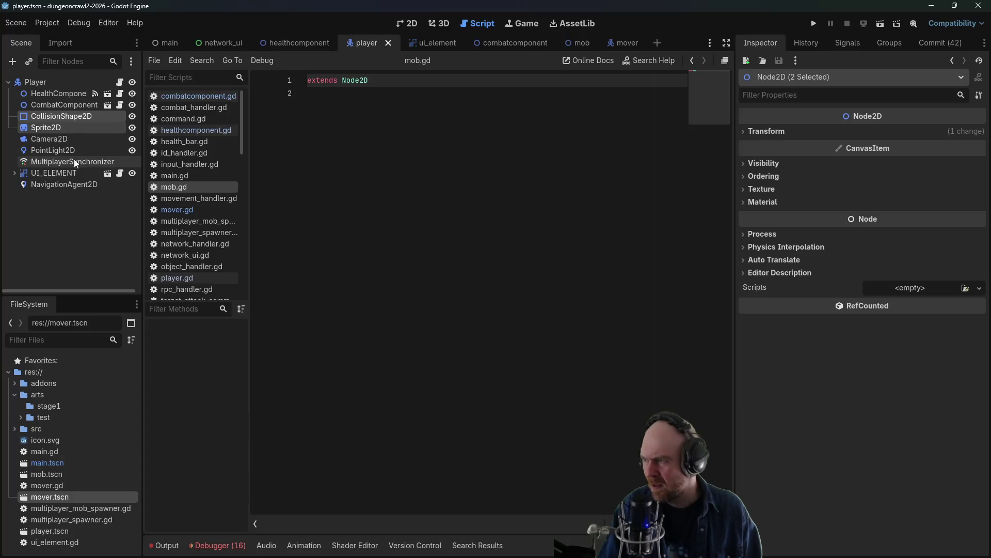
ctrl+click(88, 188)
key(Delete)
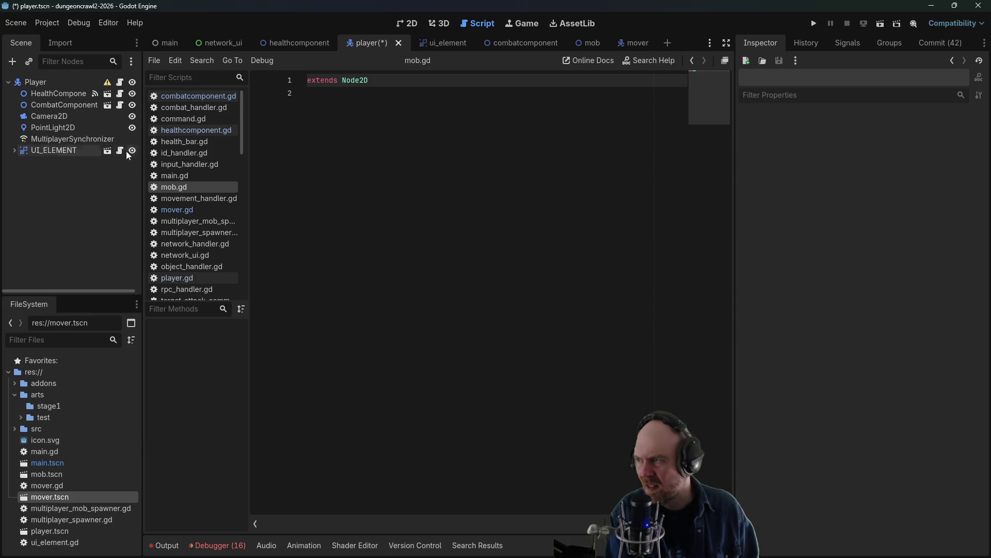
Instance mover.tscn under Player and change the Player root's type to Node2D.
mouse_move(50, 496)
mouse_down()
mouse_move(78, 186)
mouse_move(33, 80)
mouse_up()
right_click(32, 80)
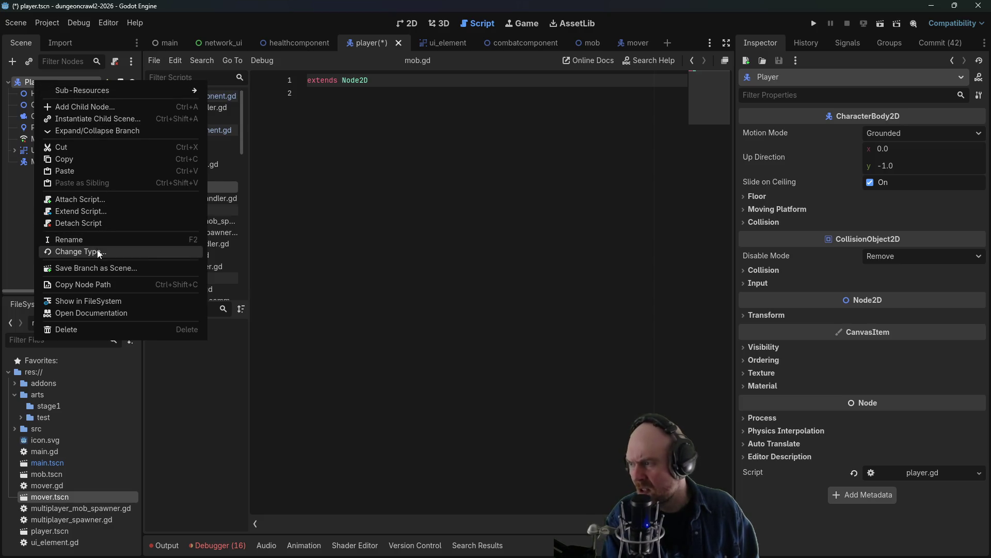
click(78, 251)
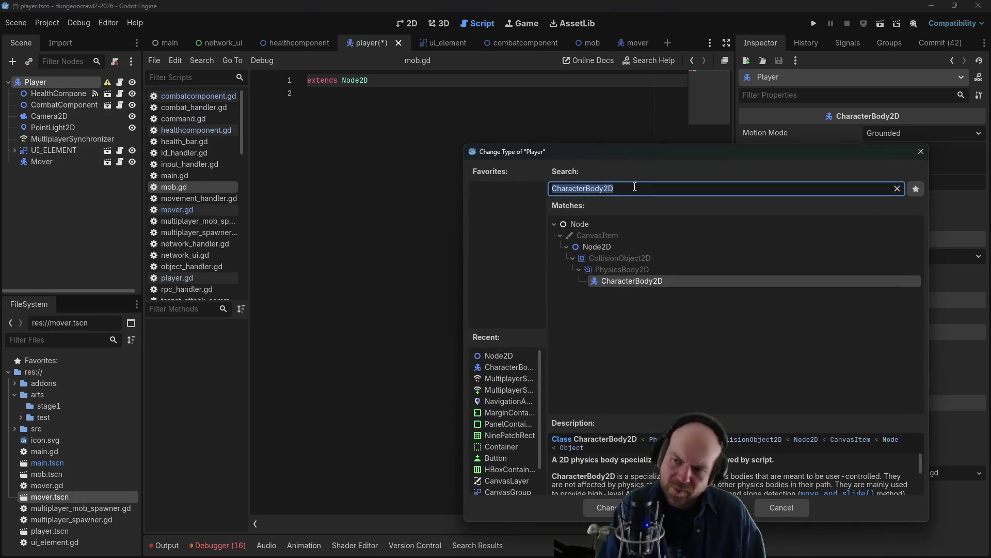
click(606, 247)
click(604, 507)
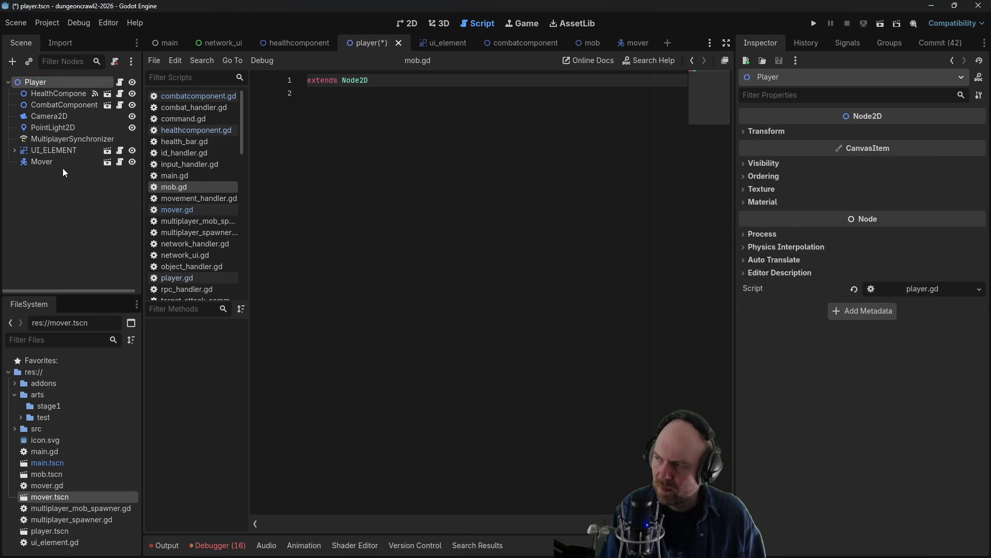
click(82, 163)
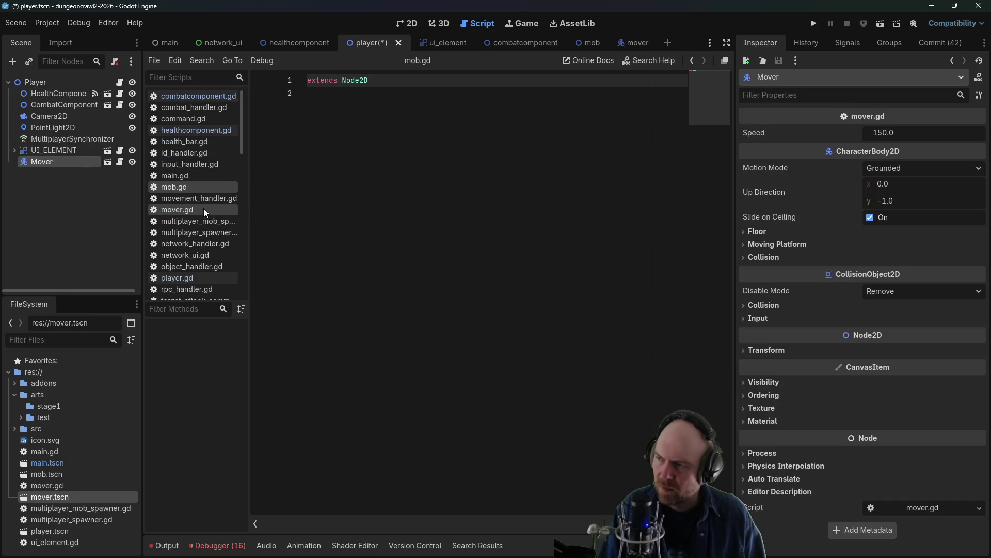
click(203, 278)
Try deleting player.gd's const and var declarations, then restore them.
click(385, 121)
scroll(385, 127, up, 3)
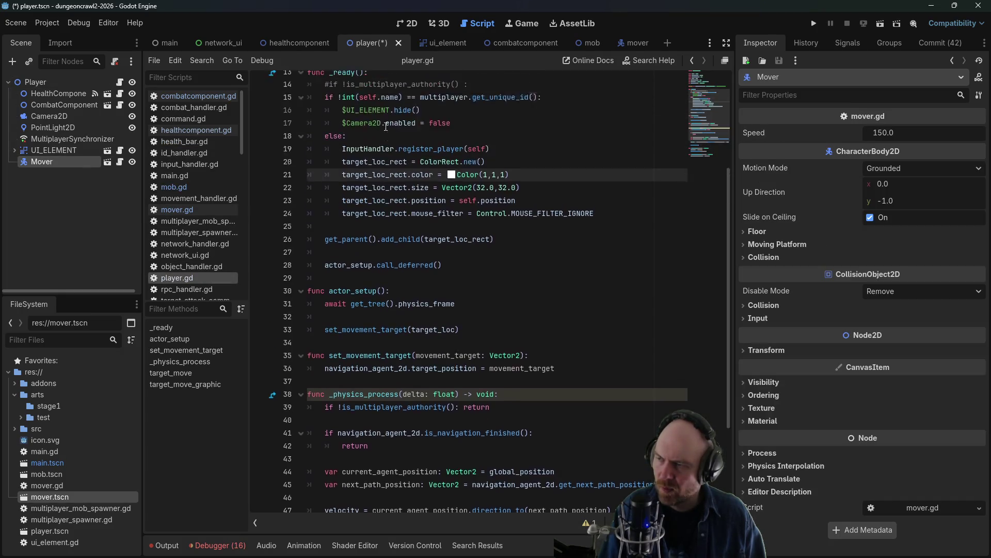
scroll(386, 127, up, 2)
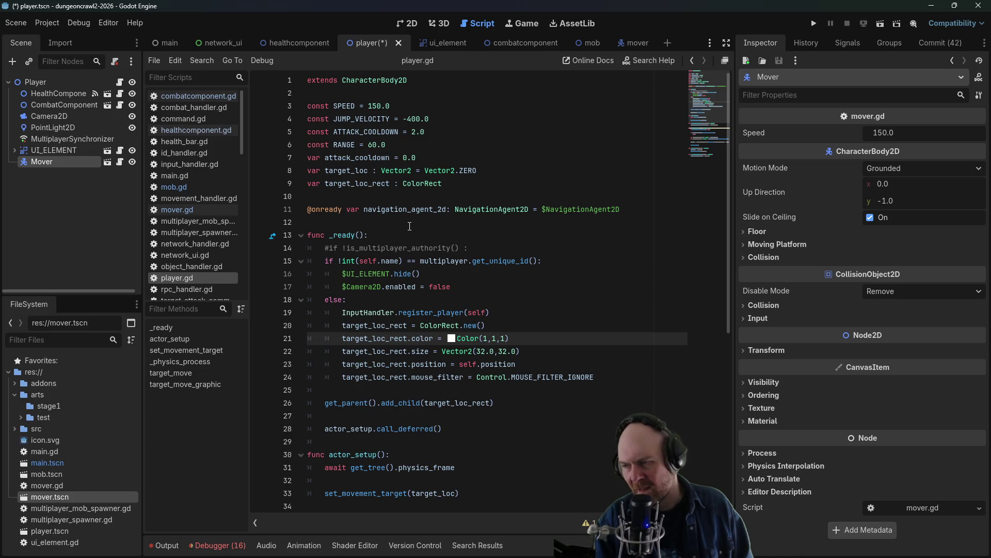
mouse_move(437, 222)
mouse_down()
mouse_move(392, 209)
mouse_move(310, 105)
mouse_move(277, 94)
mouse_up()
key(BackSpace)
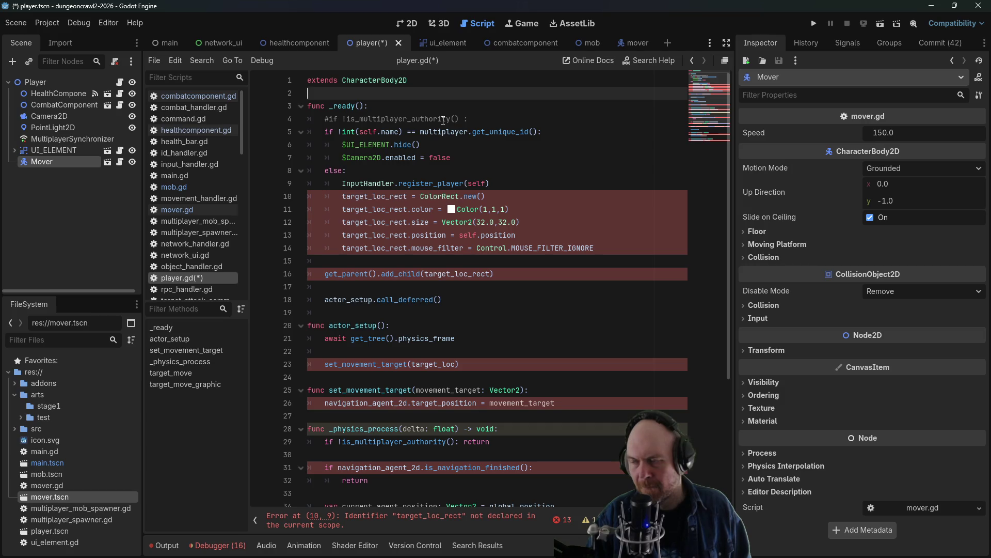
key(ctrl+z)
key(Delete)
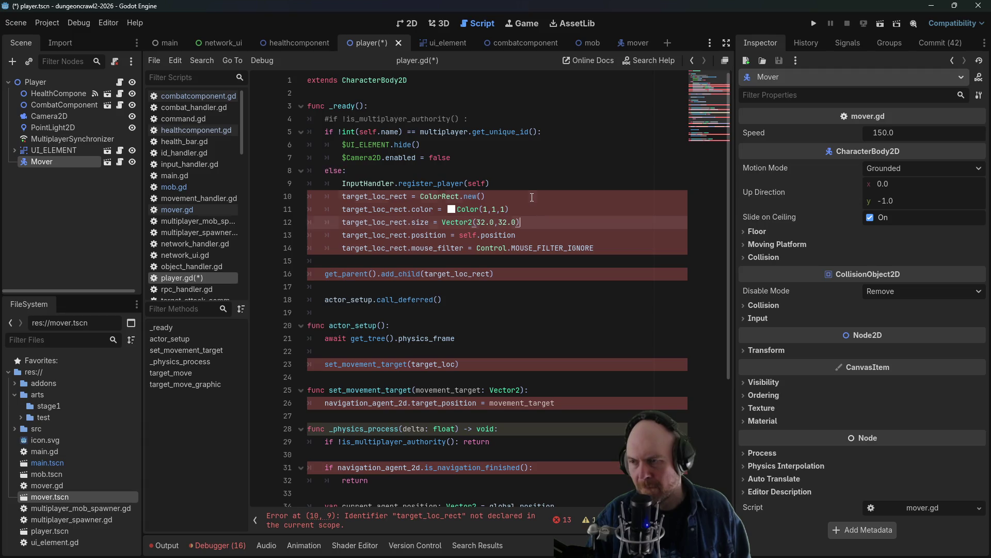
click(532, 197)
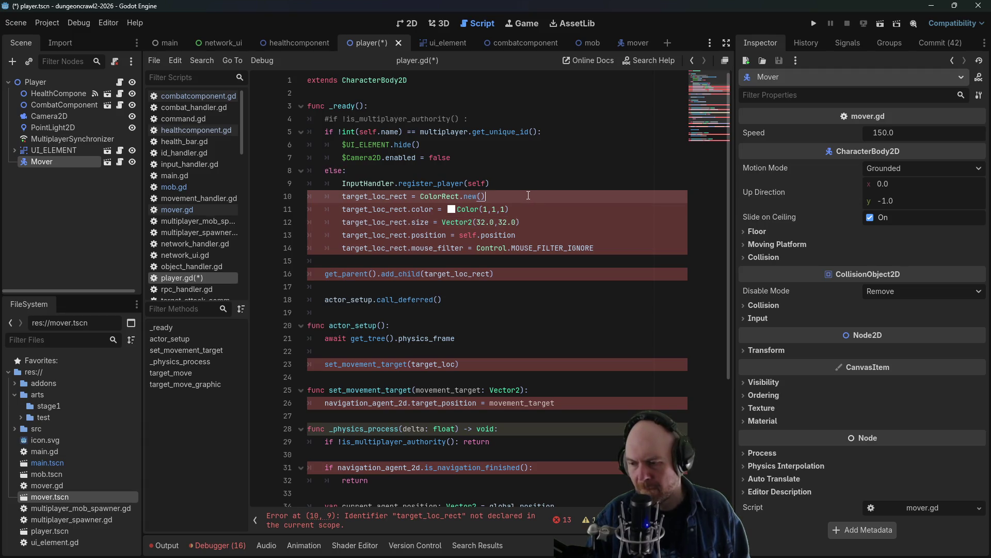
key(ctrl+z)
click(500, 172)
drag(500, 174, 308, 90)
click(476, 163)
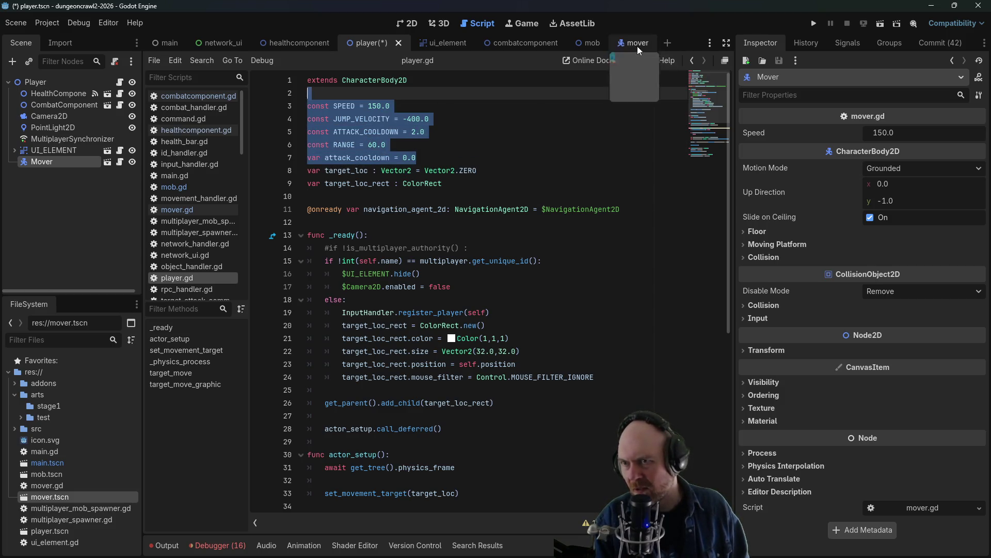
After comparing with mover.gd, delete player.gd's declarations, navigation agent variable and _ready's else branch.
click(635, 42)
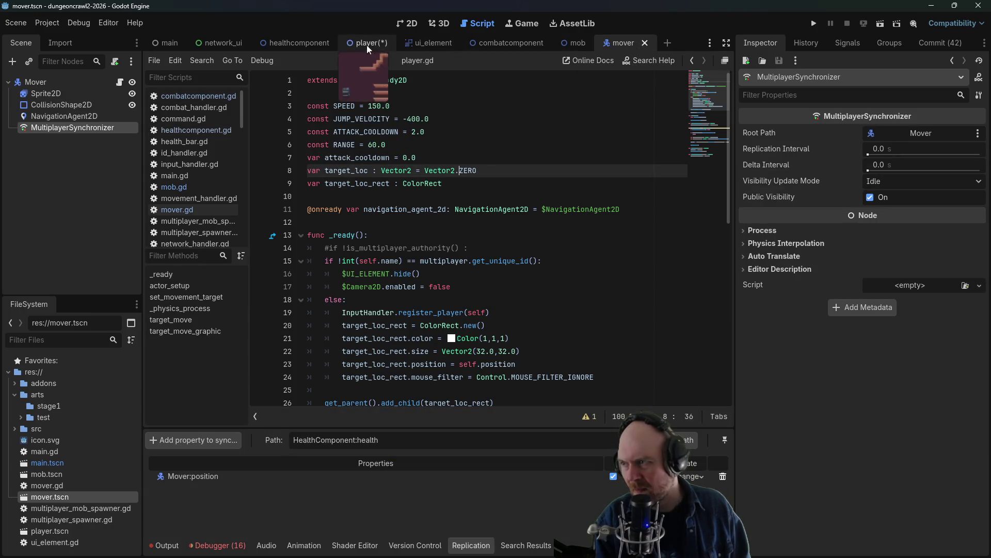
click(183, 212)
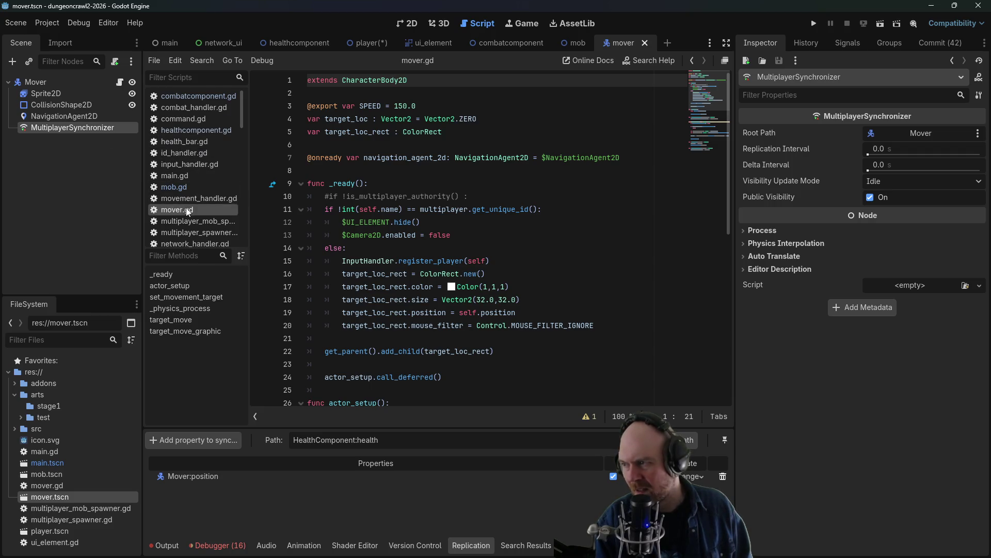
scroll(190, 219, down, 3)
click(177, 202)
drag(443, 184, 307, 93)
key(BackSpace)
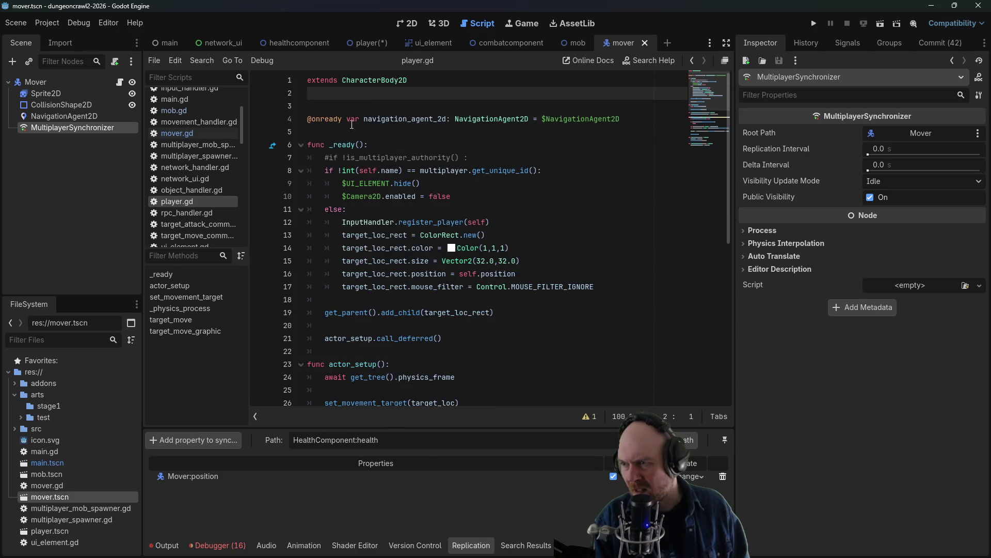
drag(310, 133, 319, 107)
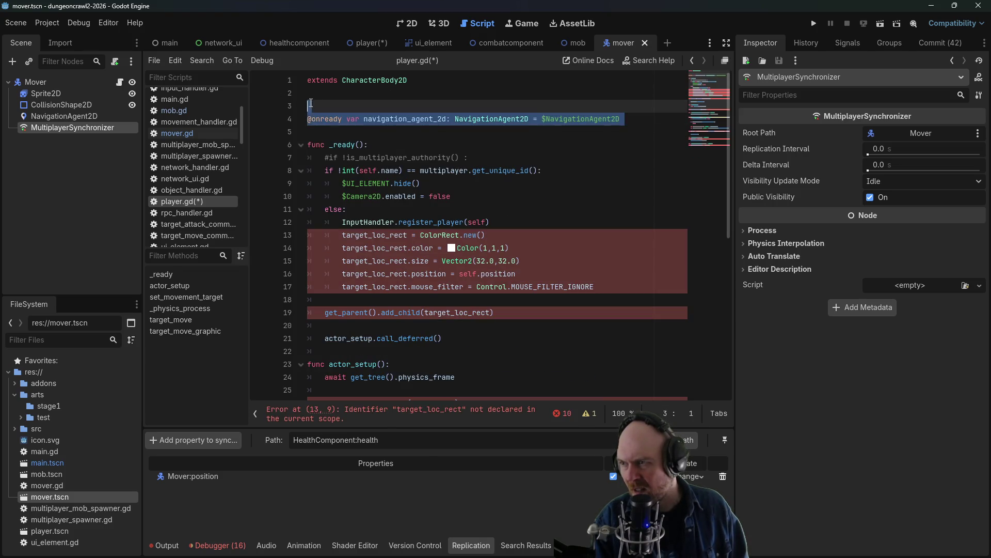
key(BackSpace)
key(BackSpace)
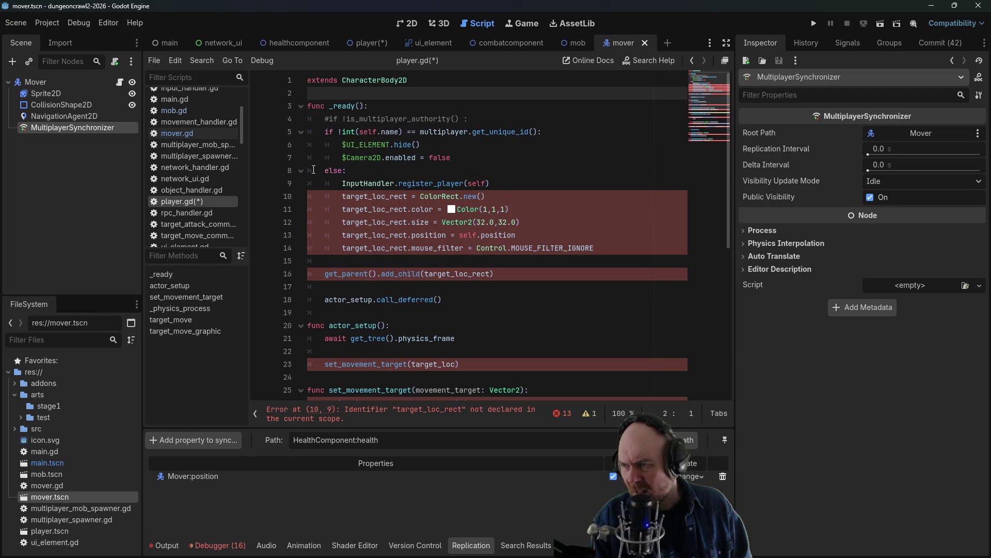
mouse_move(322, 170)
mouse_down()
mouse_move(516, 237)
mouse_move(620, 261)
mouse_move(648, 251)
mouse_move(650, 274)
mouse_up()
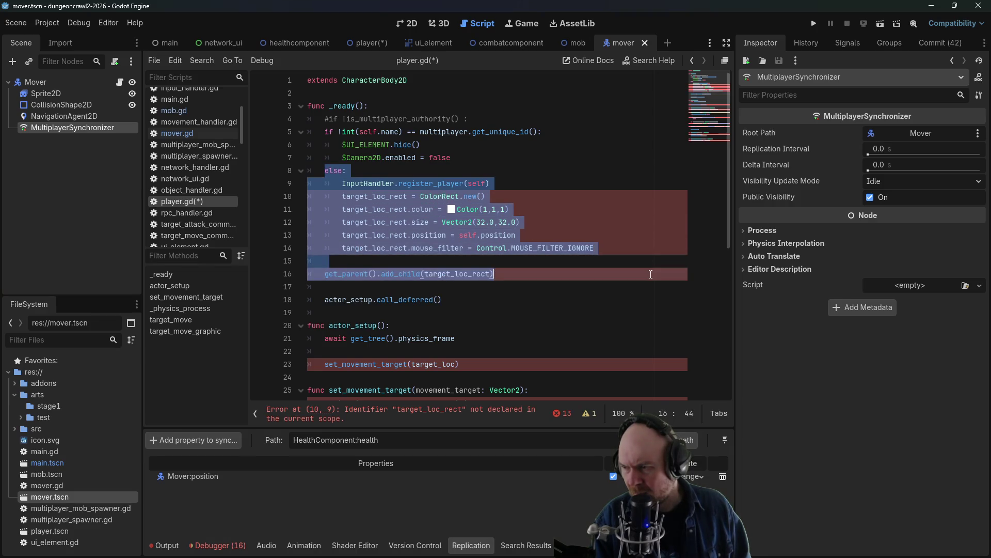
key(BackSpace)
key(BackSpace)
key(BackSpace)
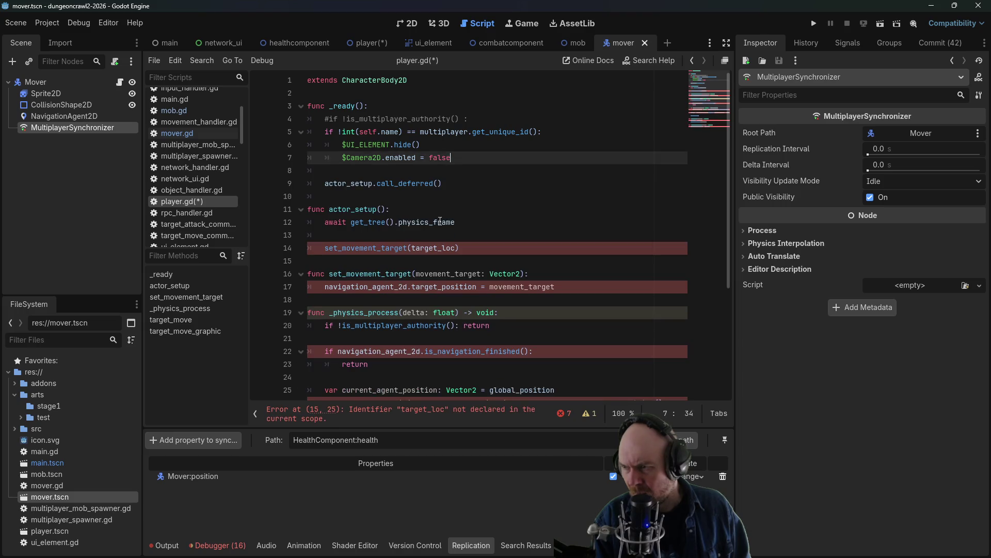
Delete the actor_setup and set_movement_target functions from player.gd.
click(473, 223)
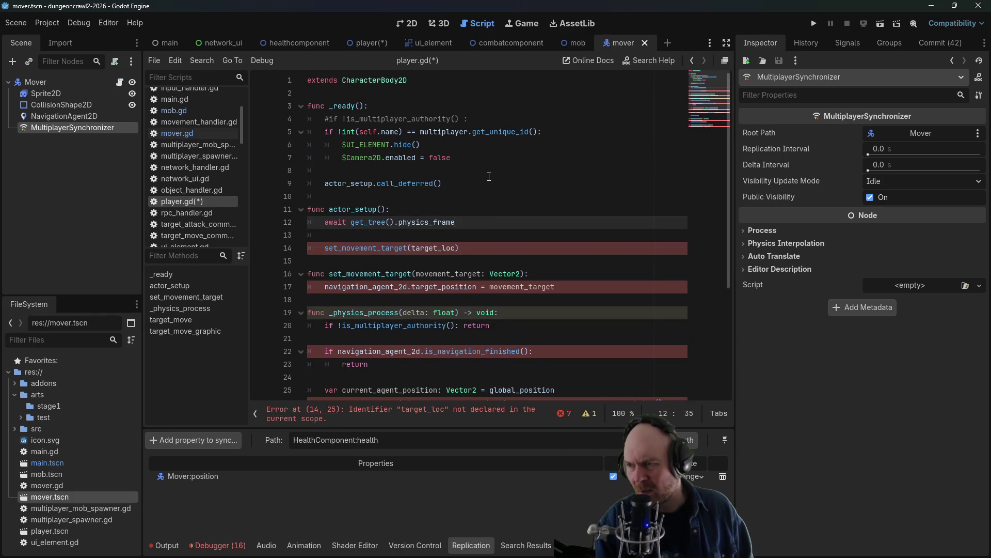
click(453, 214)
ctrl+click(433, 222)
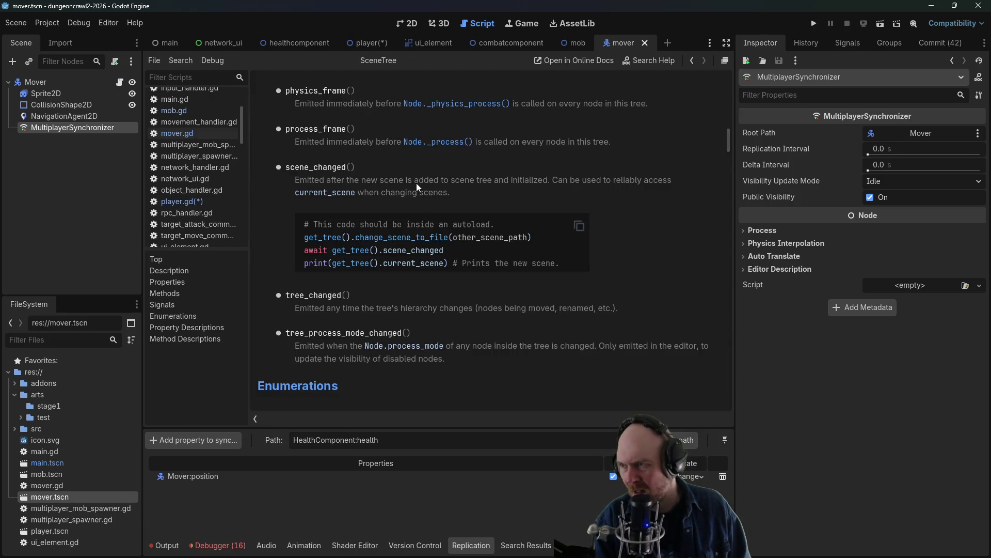
click(693, 59)
click(485, 248)
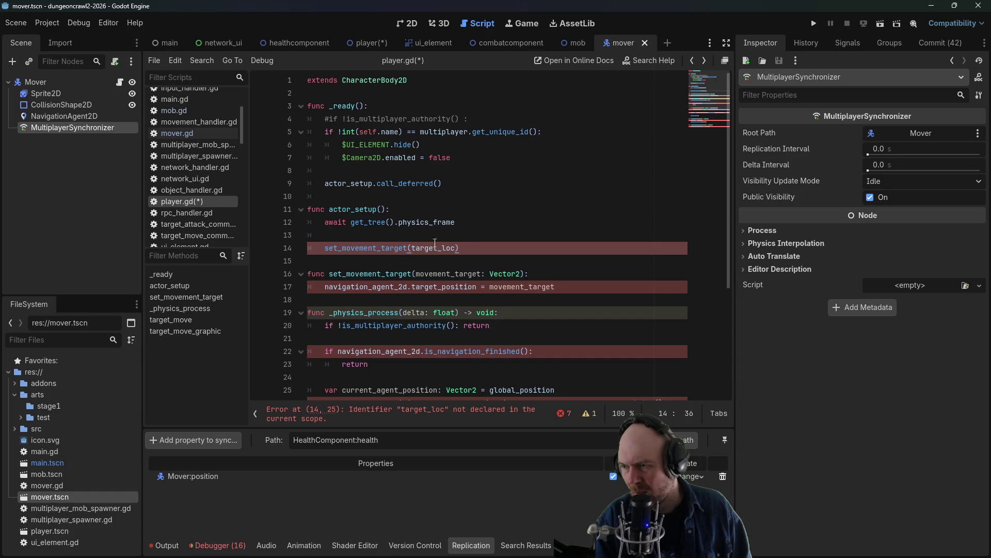
key(End)
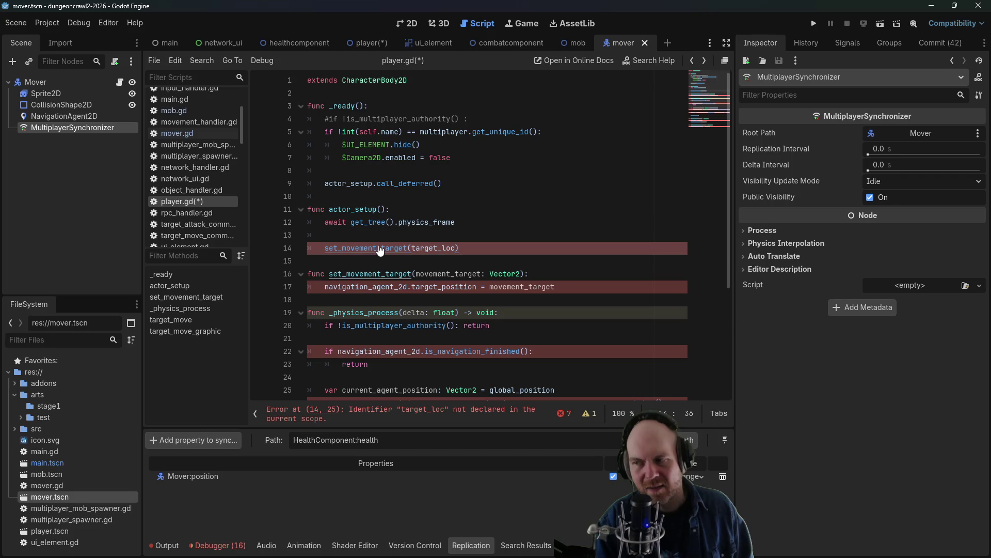
mouse_move(553, 284)
mouse_down()
mouse_move(413, 271)
mouse_move(310, 222)
mouse_move(278, 199)
mouse_move(276, 183)
mouse_up()
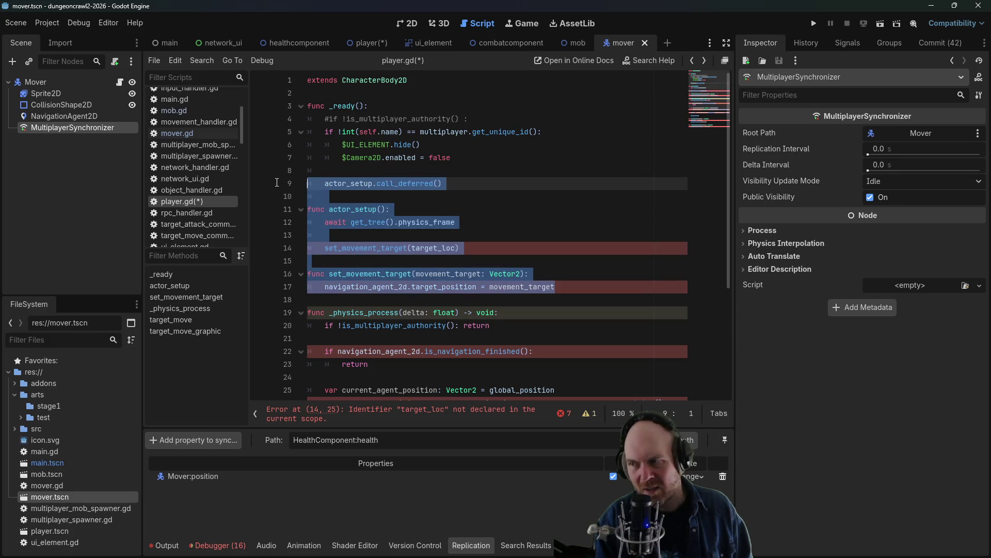
key(BackSpace)
key(BackSpace)
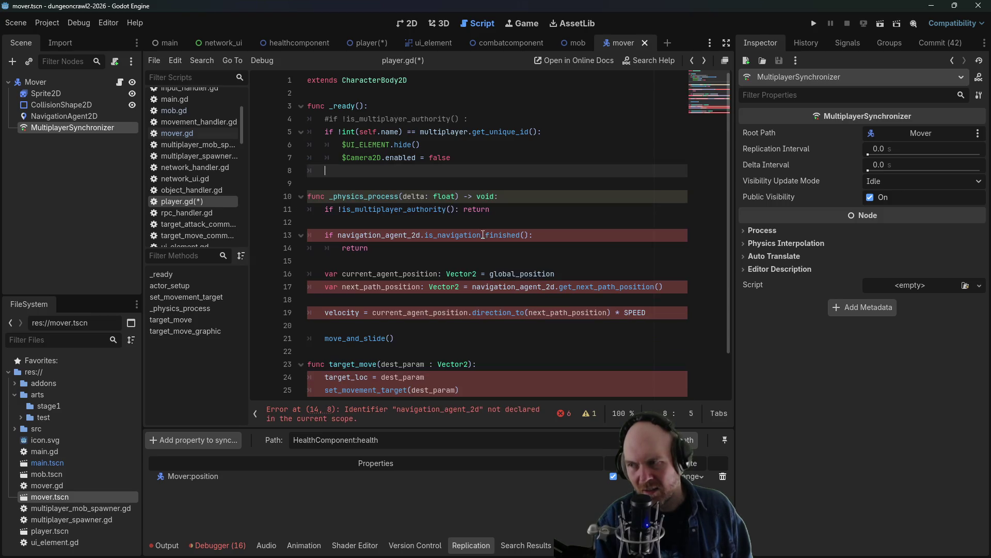
Delete _physics_process and both target_move functions, then save player.gd.
click(429, 223)
click(383, 250)
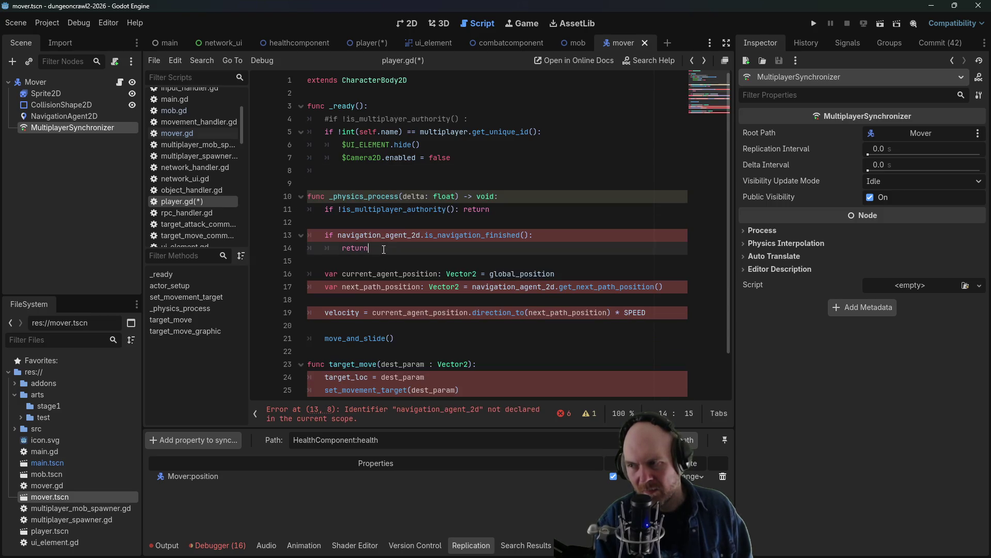
mouse_move(395, 338)
mouse_down()
mouse_move(295, 195)
mouse_move(261, 173)
mouse_up()
key(BackSpace)
key(BackSpace)
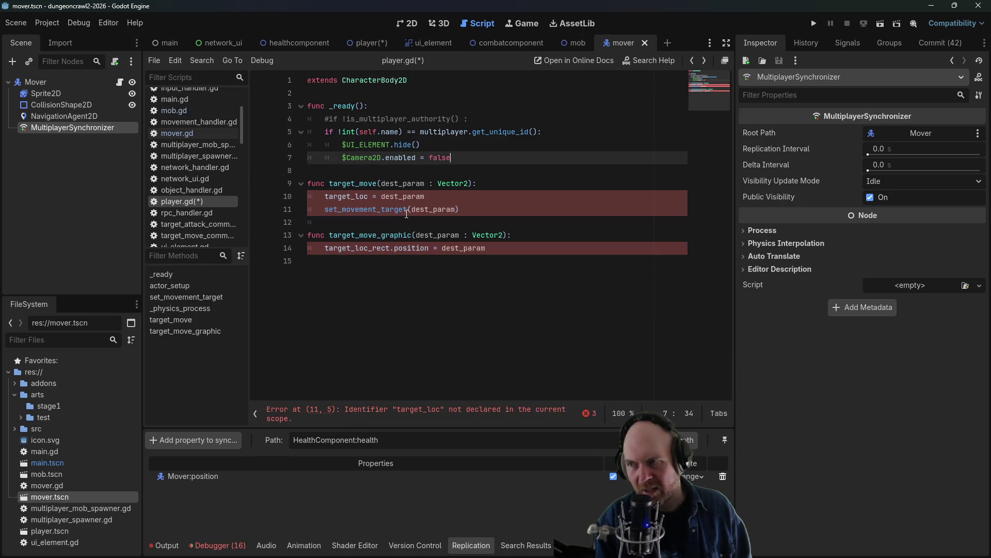
drag(465, 261, 238, 181)
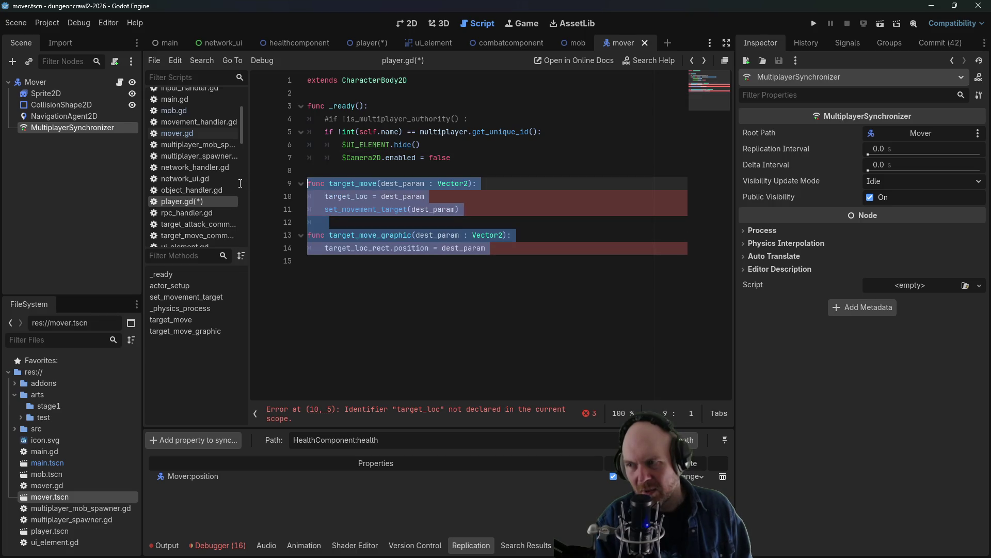
key(BackSpace)
key(BackSpace)
key(BackSpace)
key(ctrl+s)
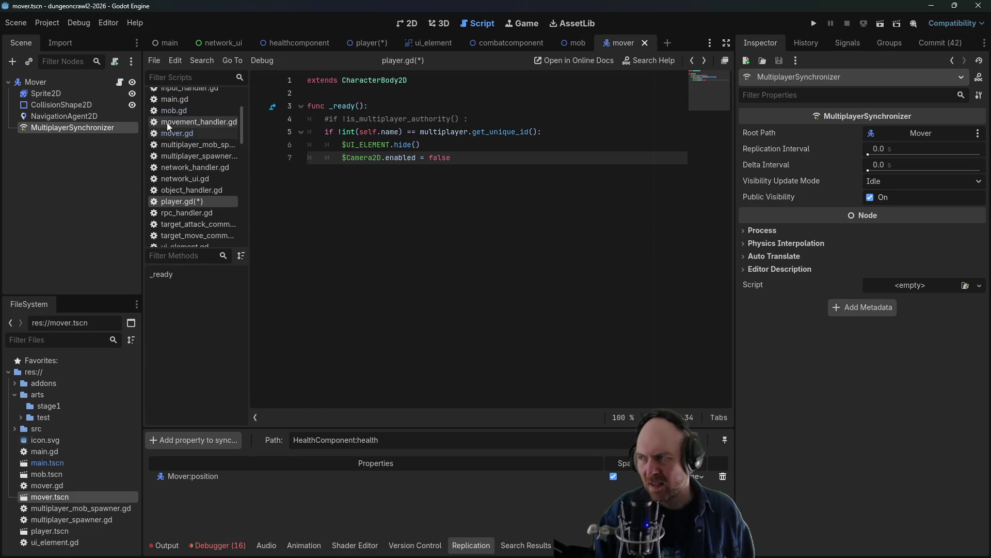
click(181, 133)
click(498, 222)
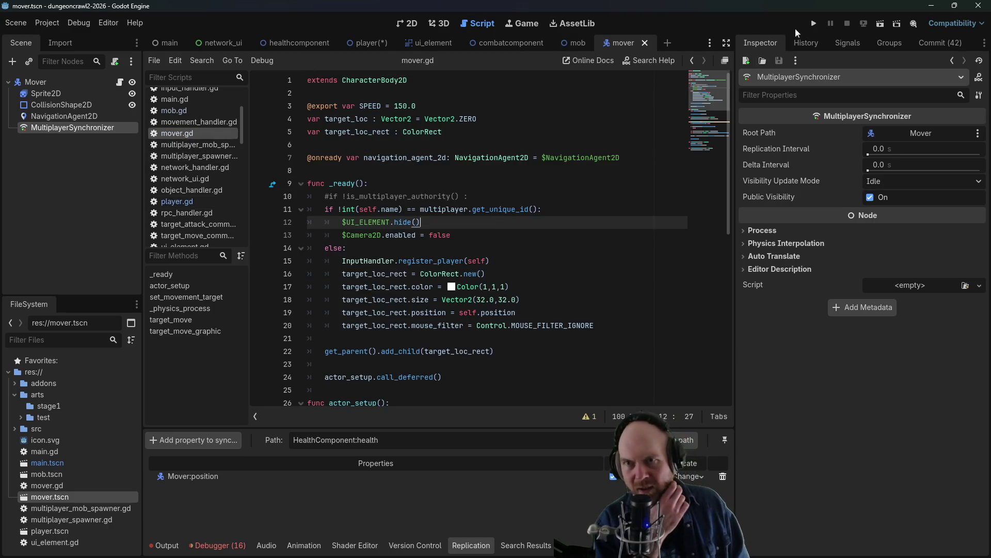
Run the game to reveal the null hide() error, then drop the '!' from the unique-id check.
click(814, 24)
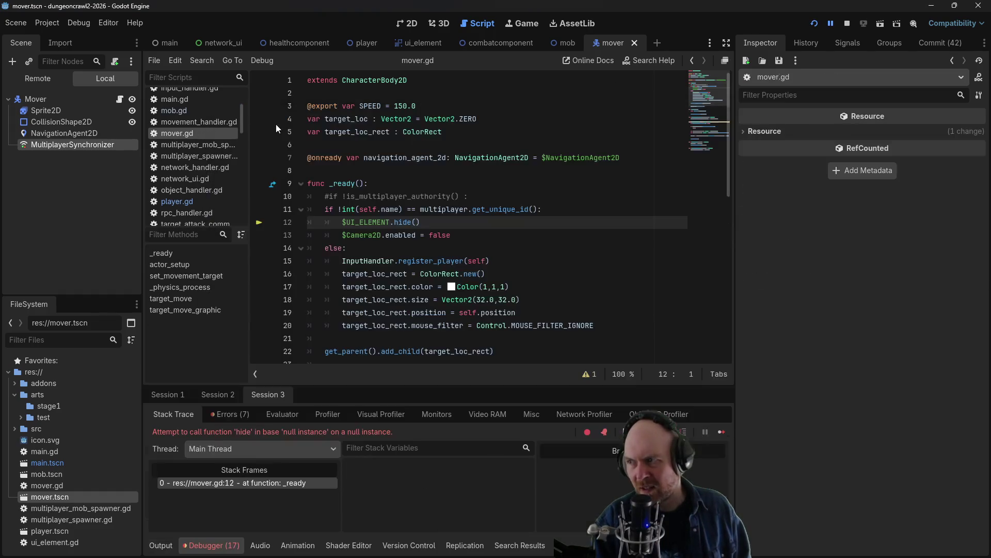
click(417, 222)
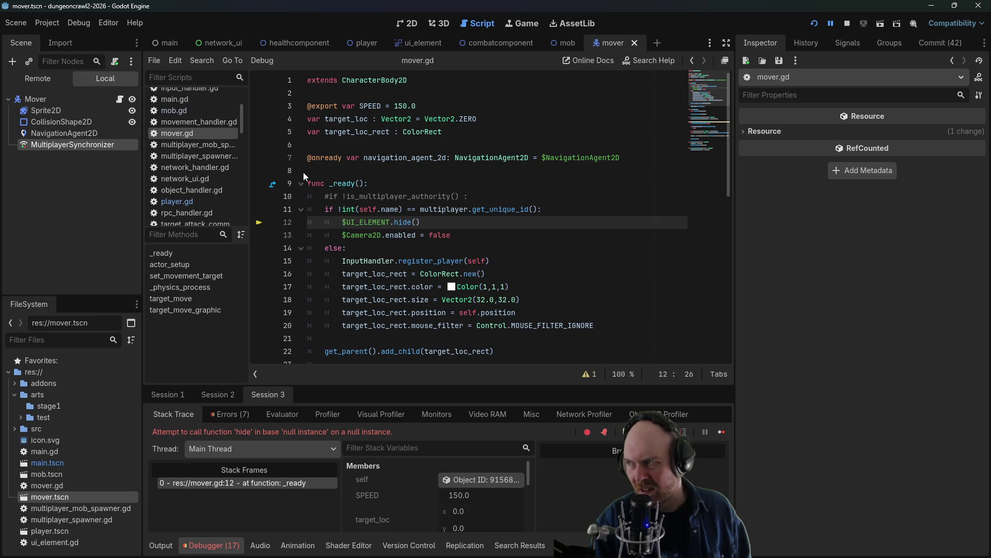
drag(450, 235, 277, 227)
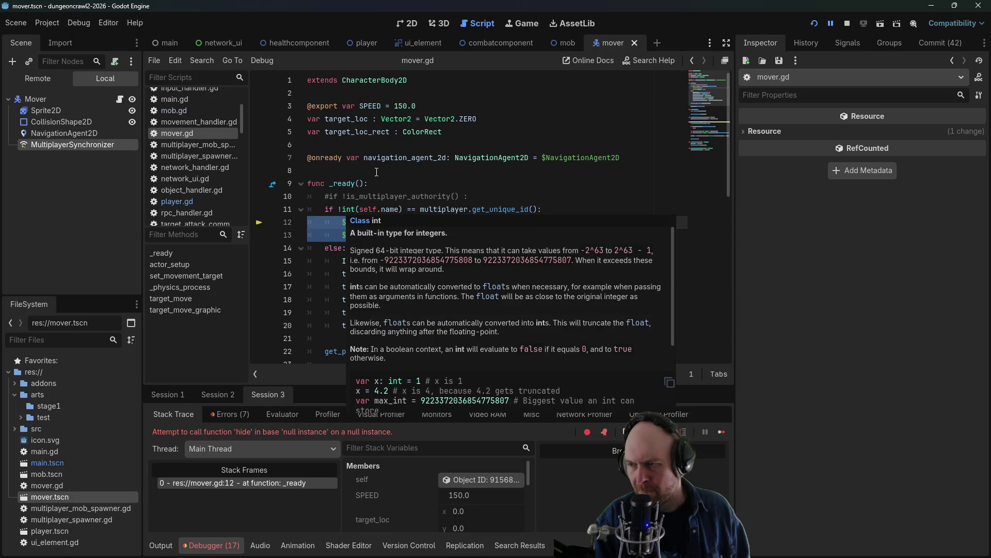
click(343, 211)
key(BackSpace)
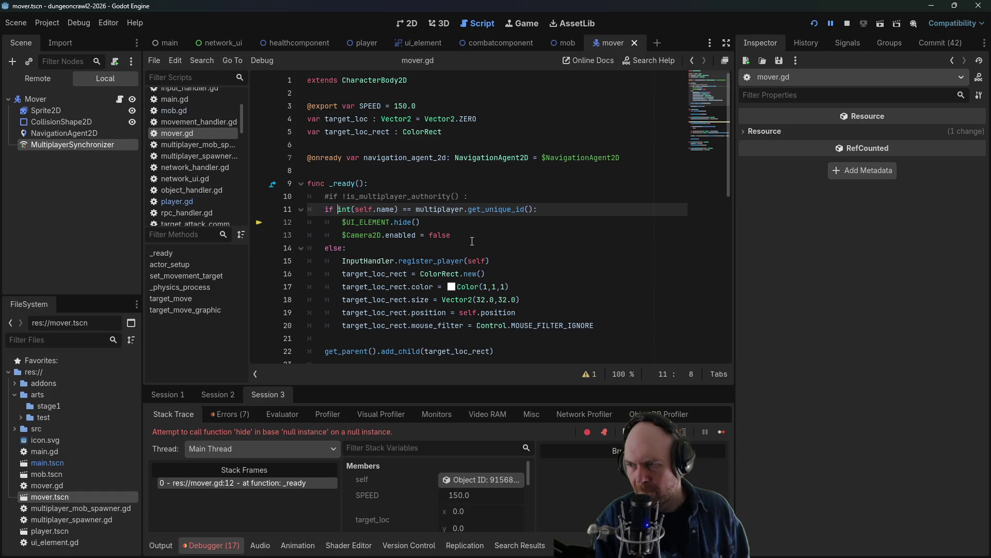
Delete the UI_ELEMENT and Camera2D lines and the 'else:' line, save mover.gd, and stop the game.
click(465, 235)
mouse_move(465, 235)
mouse_down()
mouse_move(238, 235)
mouse_move(234, 226)
mouse_up()
key(BackSpace)
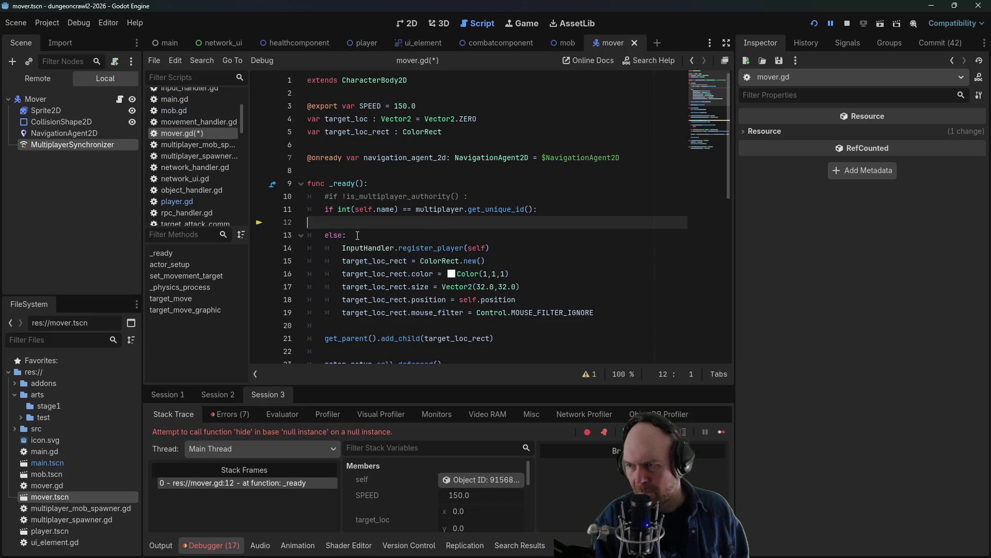
key(Down)
key(shift+End)
key(BackSpace)
key(BackSpace)
key(BackSpace)
key(ctrl+s)
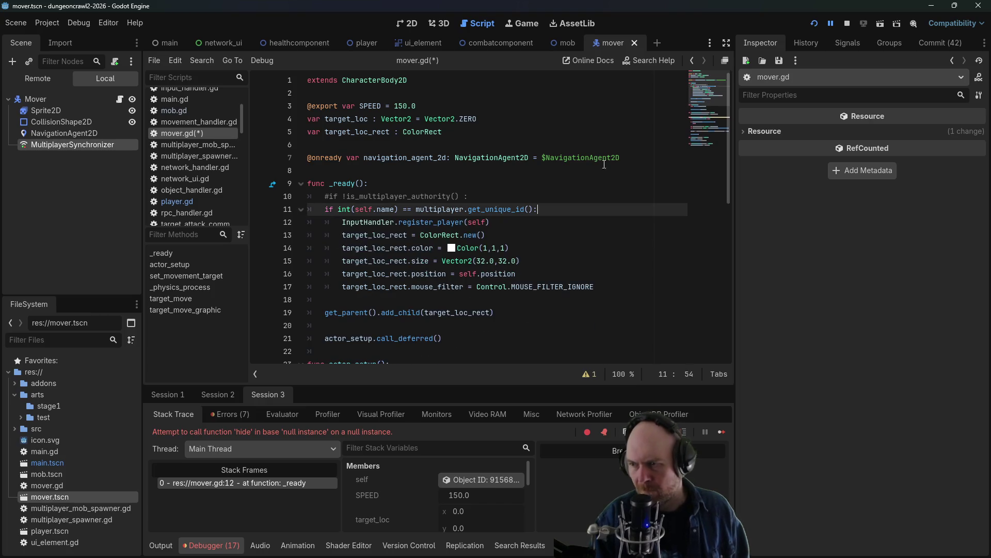
click(847, 23)
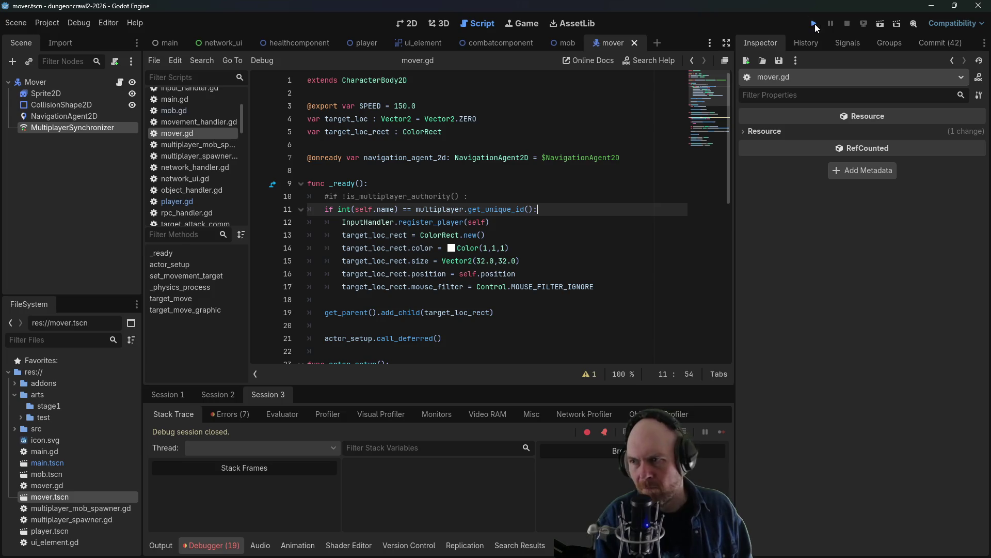
Run the project as the Server to reveal the CharacterBody2D error.
click(814, 24)
click(239, 141)
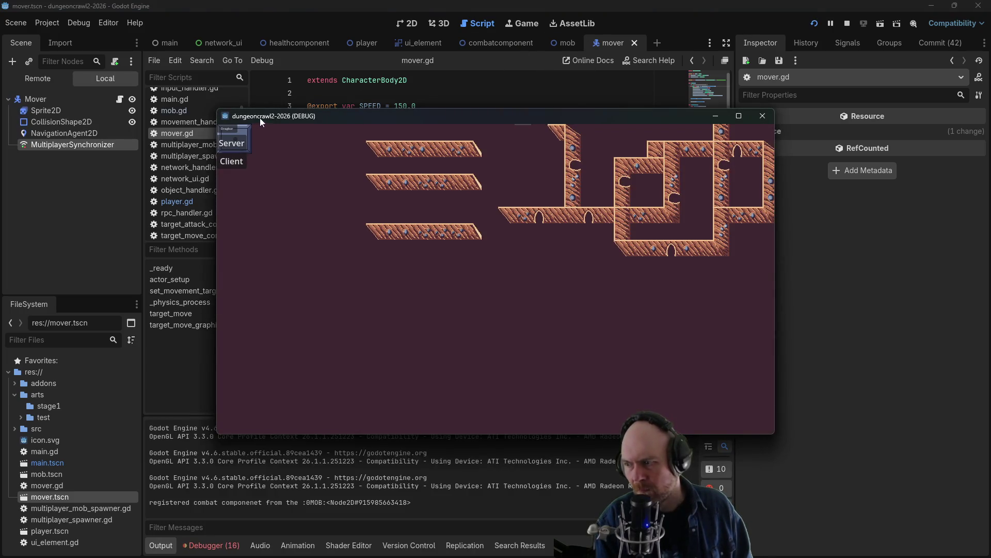
click(227, 162)
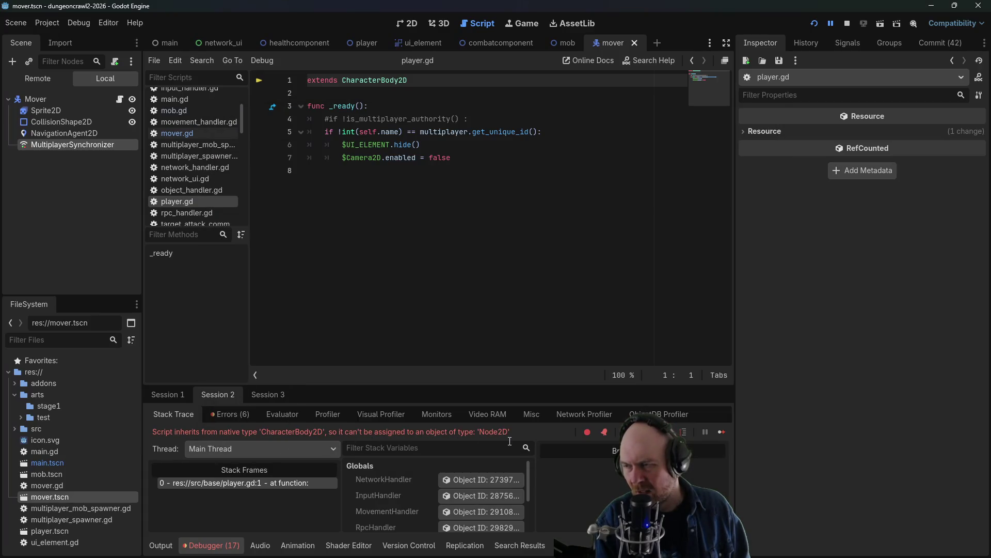
Change player.gd's base type from CharacterBody2D to Node2D.
click(460, 187)
drag(408, 80, 342, 81)
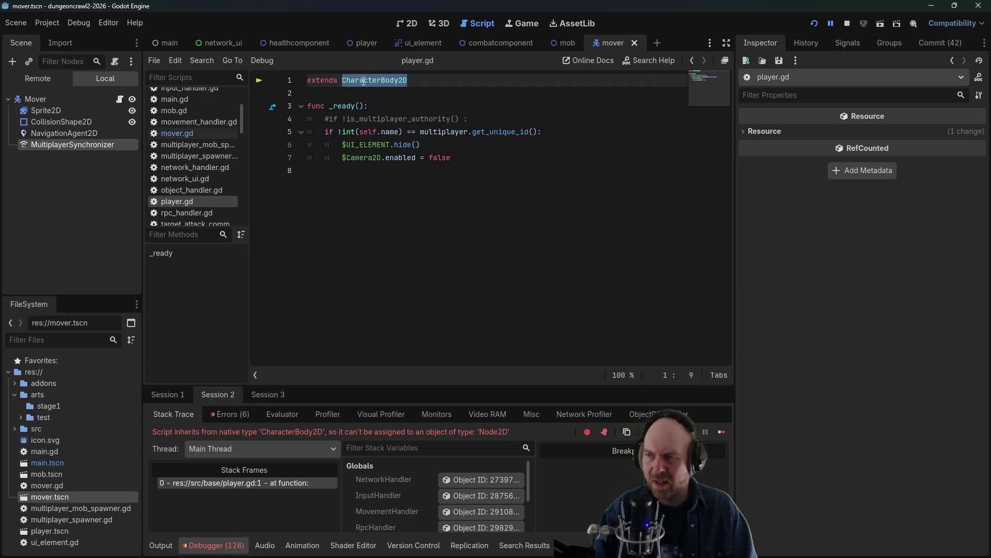
text(Node2D)
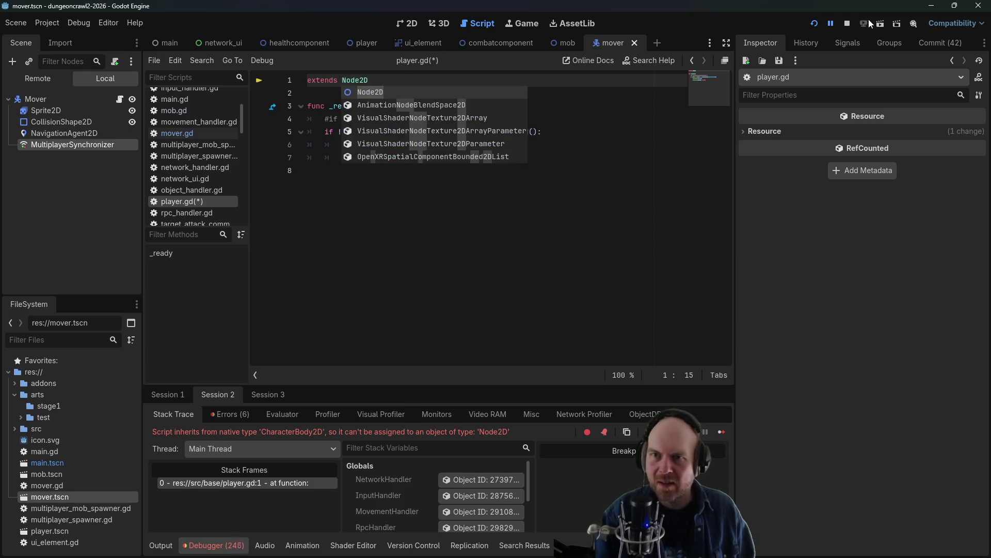
Rerun the game with a Server and a joining Client, then close both windows.
click(847, 23)
click(813, 23)
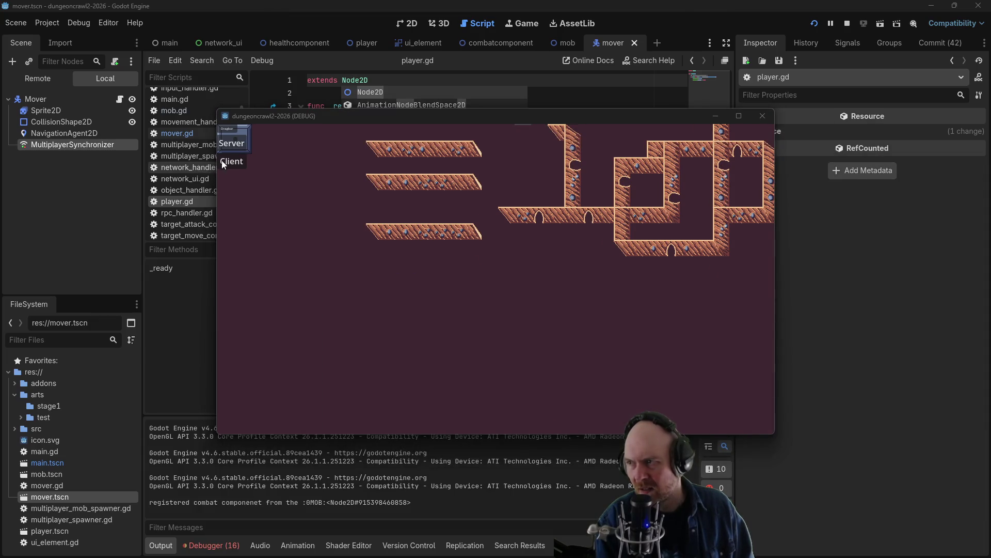
click(231, 161)
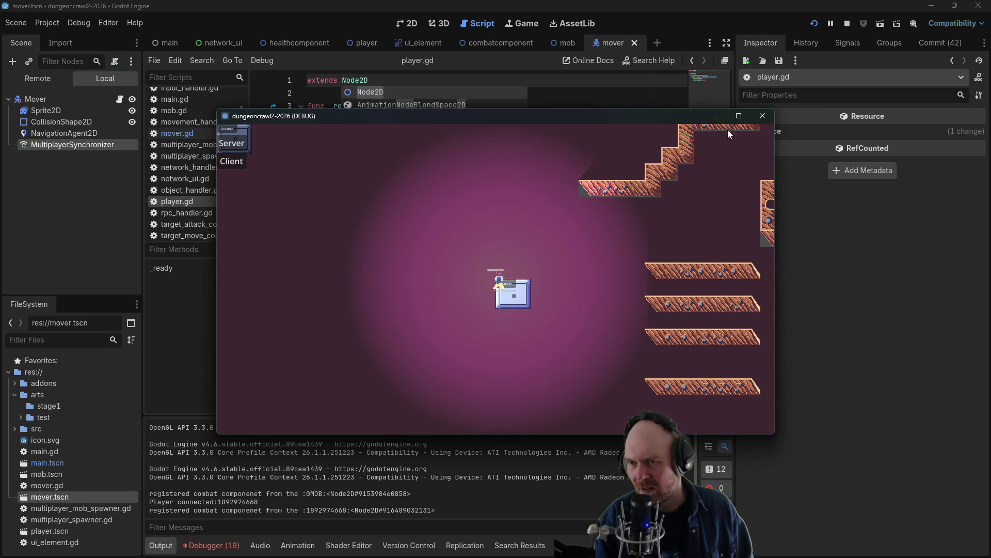
click(759, 118)
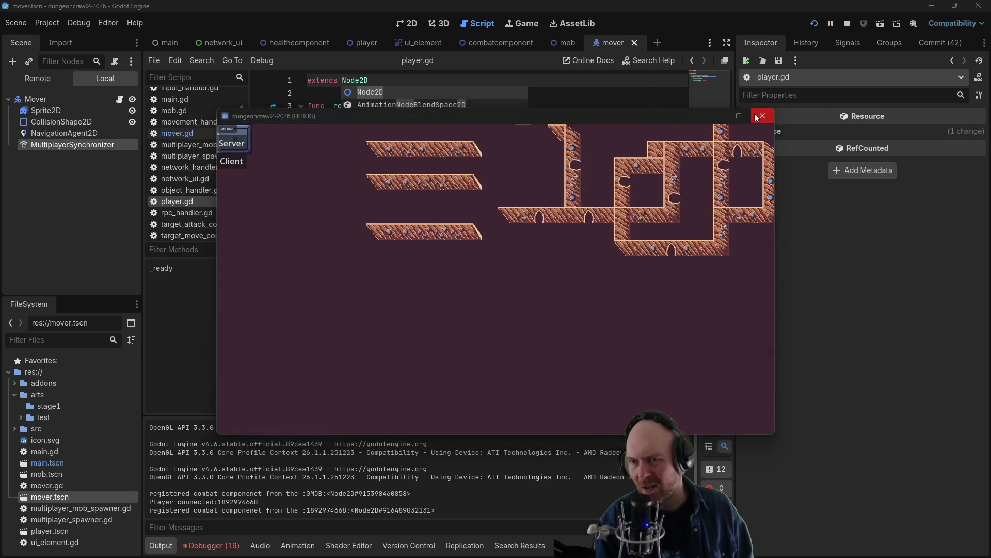
click(765, 121)
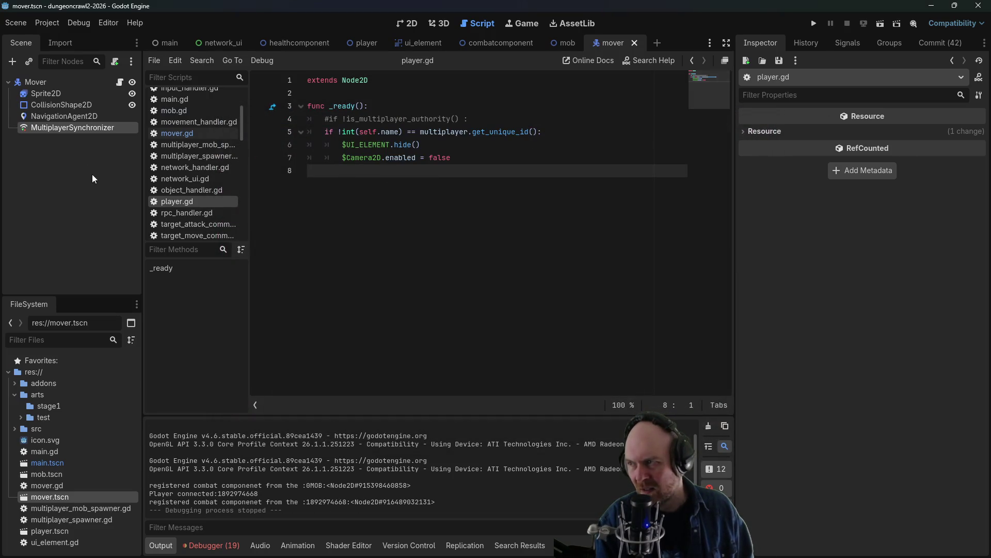
Review mover.gd and input_handler.gd, including the mouse position query and collider check.
click(182, 132)
scroll(200, 205, up, 3)
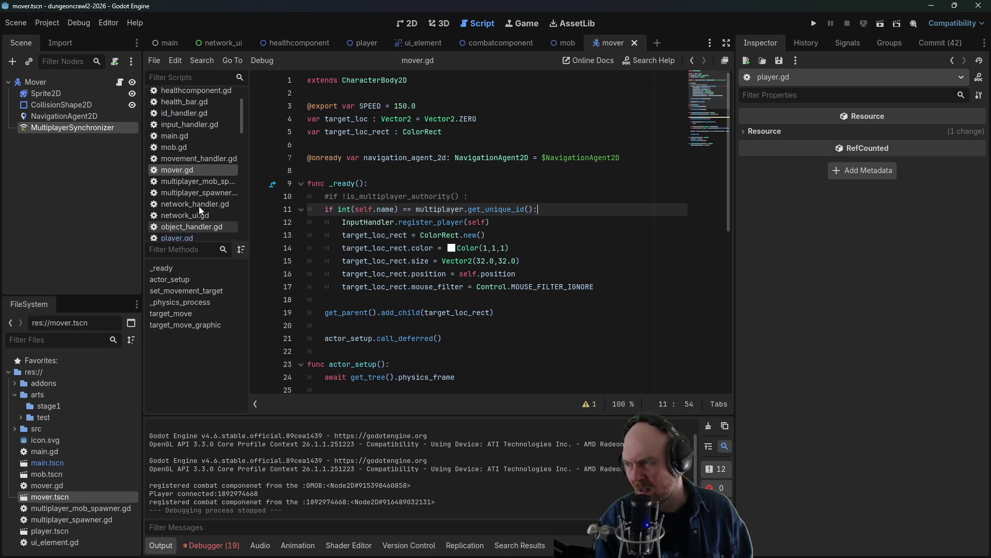
click(187, 144)
click(520, 209)
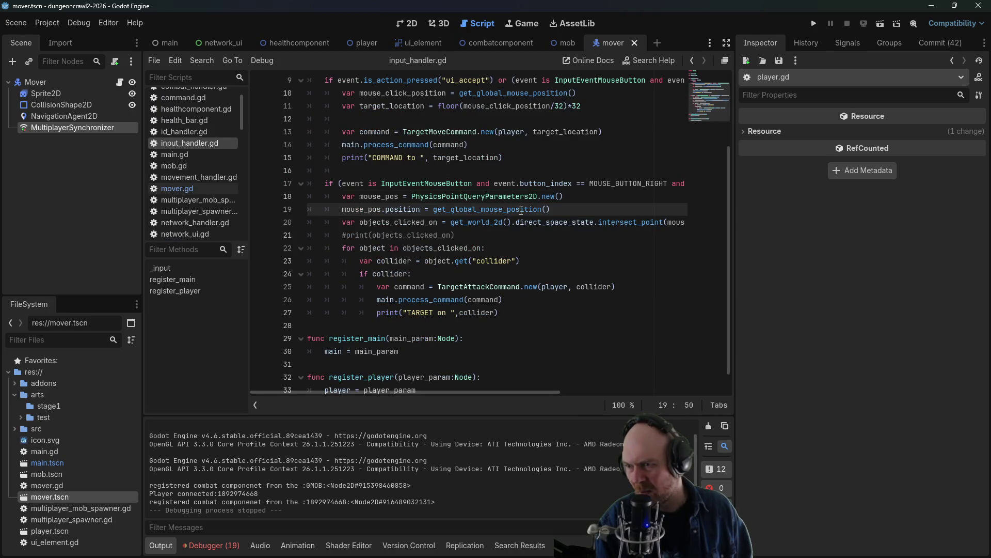
click(531, 269)
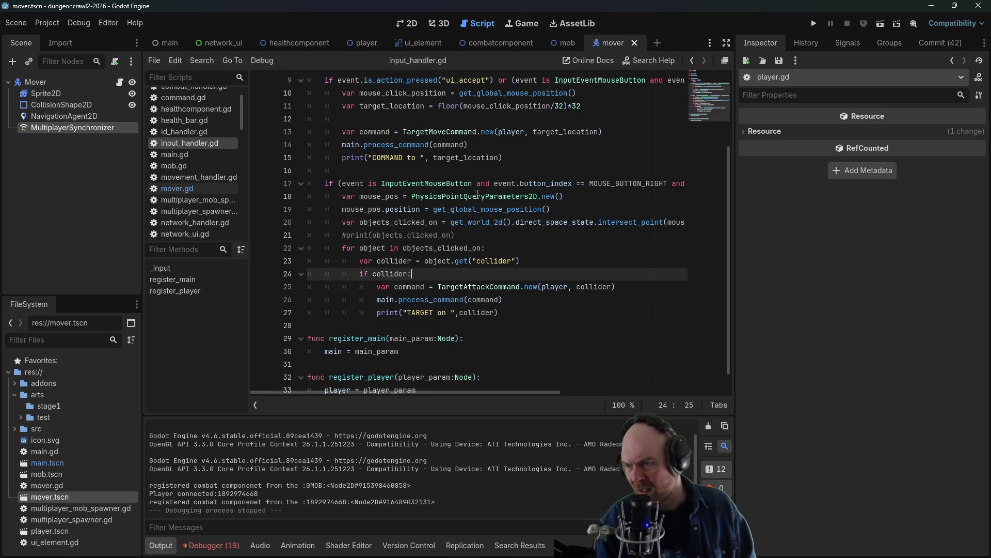
scroll(507, 243, up, 3)
scroll(506, 243, down, 3)
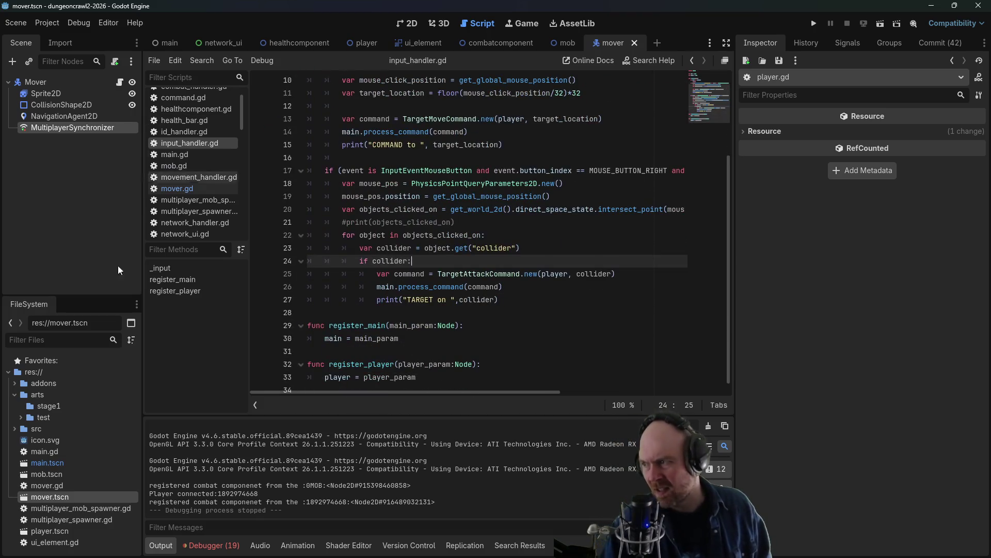
In main.gd, try a 'mover.' prefix before target_move_graphic on line 12, revert it, and save.
click(168, 42)
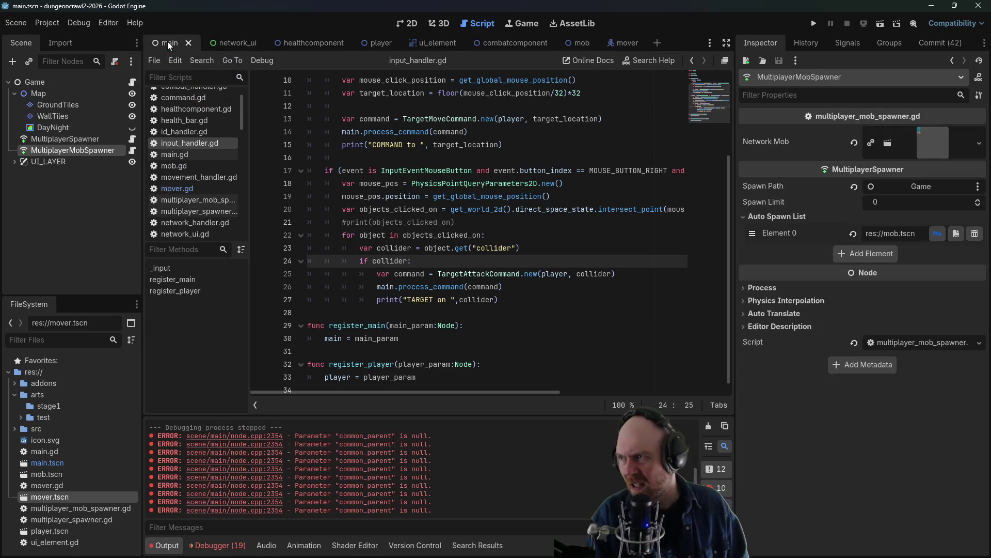
click(132, 82)
click(465, 196)
click(485, 209)
click(462, 222)
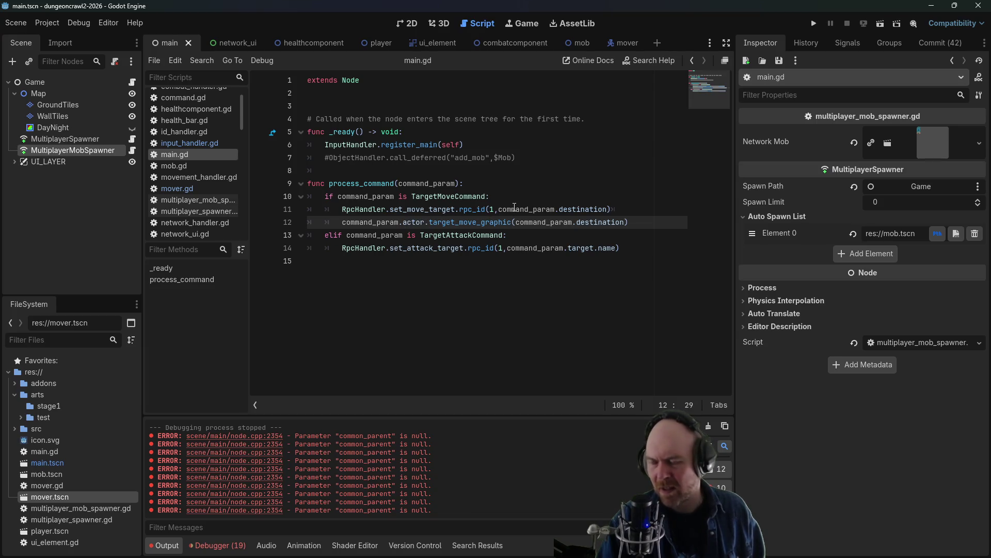
text(mover.)
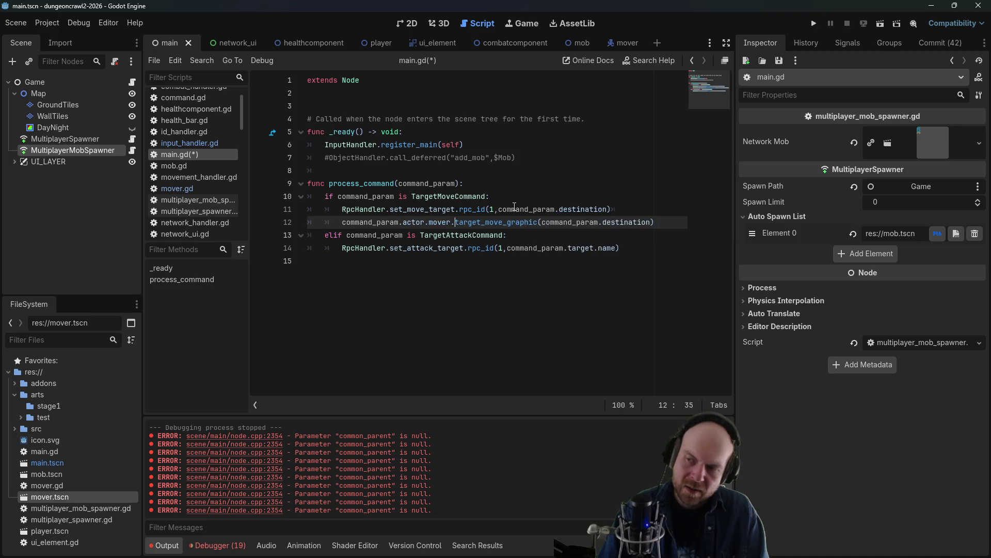
key(BackSpace)
key(BackSpace)
key(BackSpace)
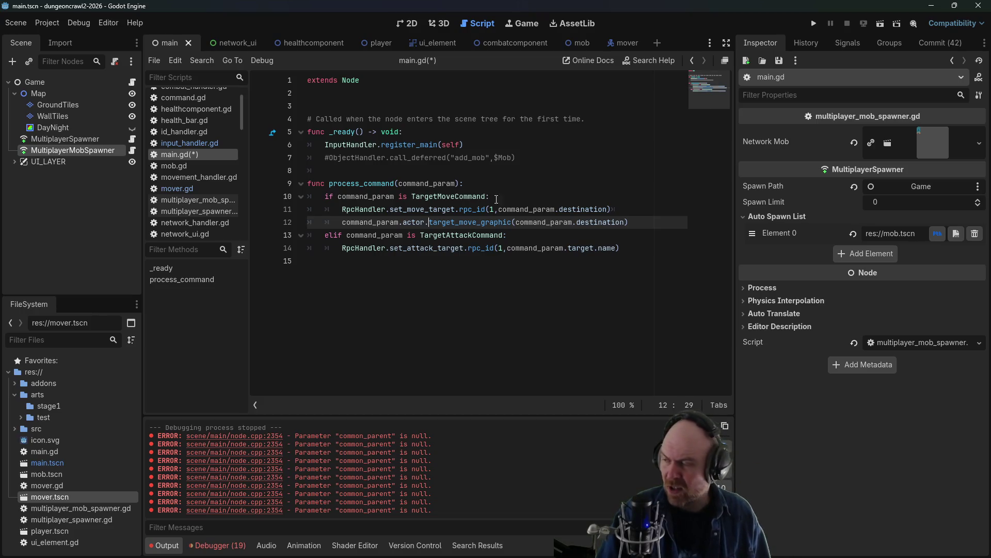
key(ctrl+s)
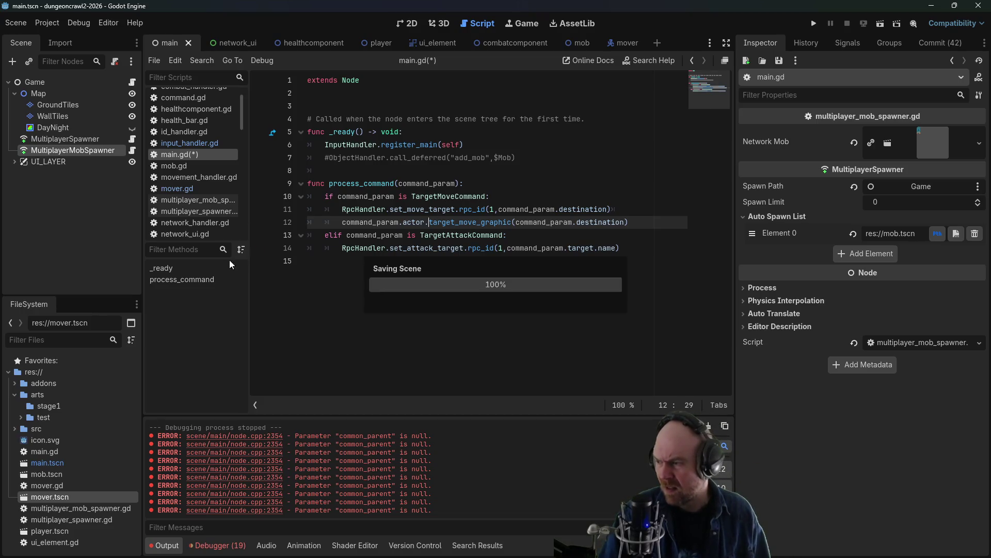
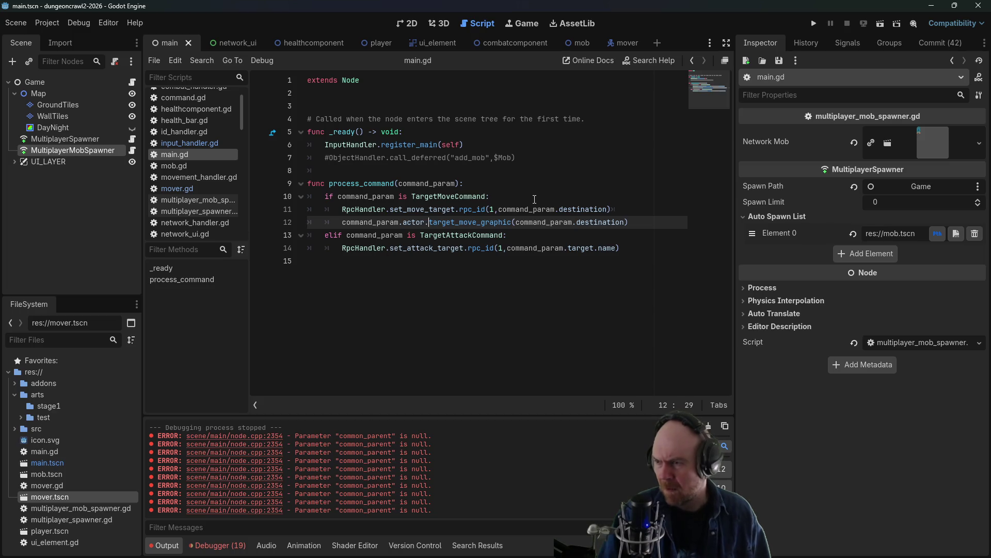
Insert $Mover. before target_move_graphic on main.gd line 12, save, and collapse the Map node.
text(mover.)
key(ctrl+s)
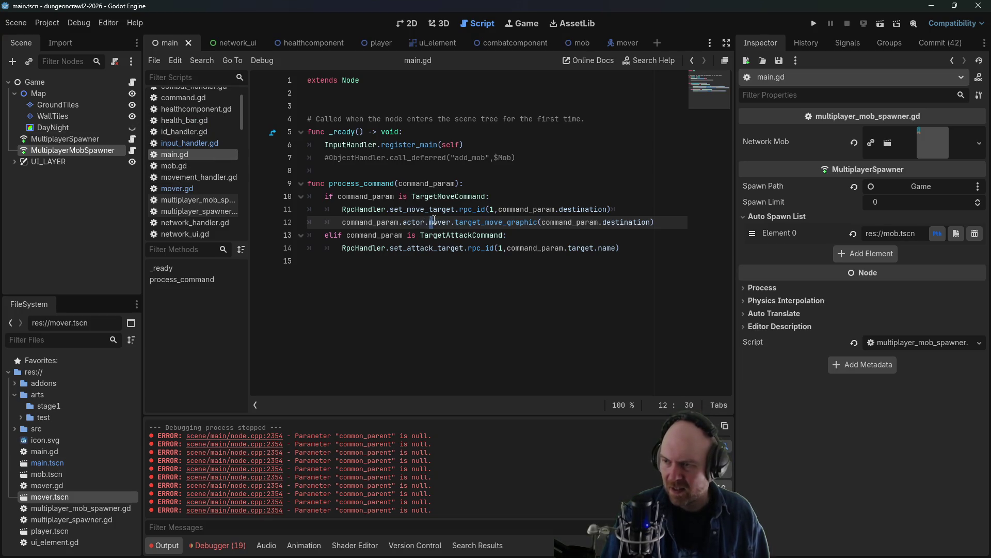
text($)
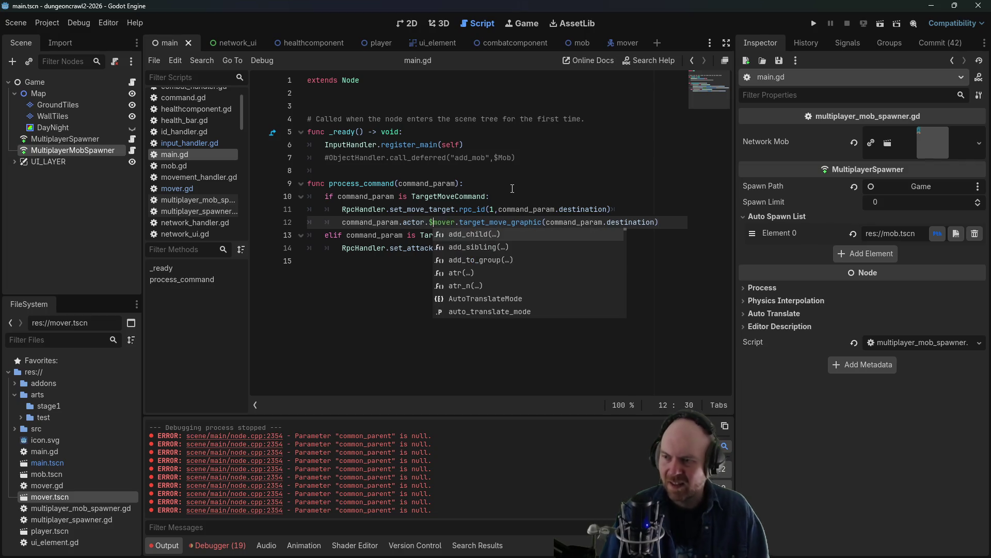
key(Delete)
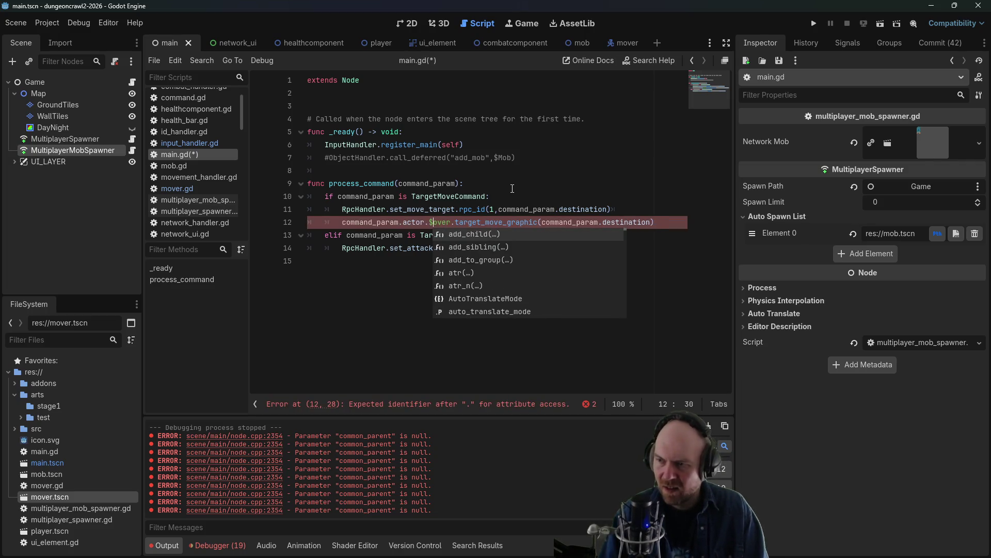
text(M)
key(ctrl+s)
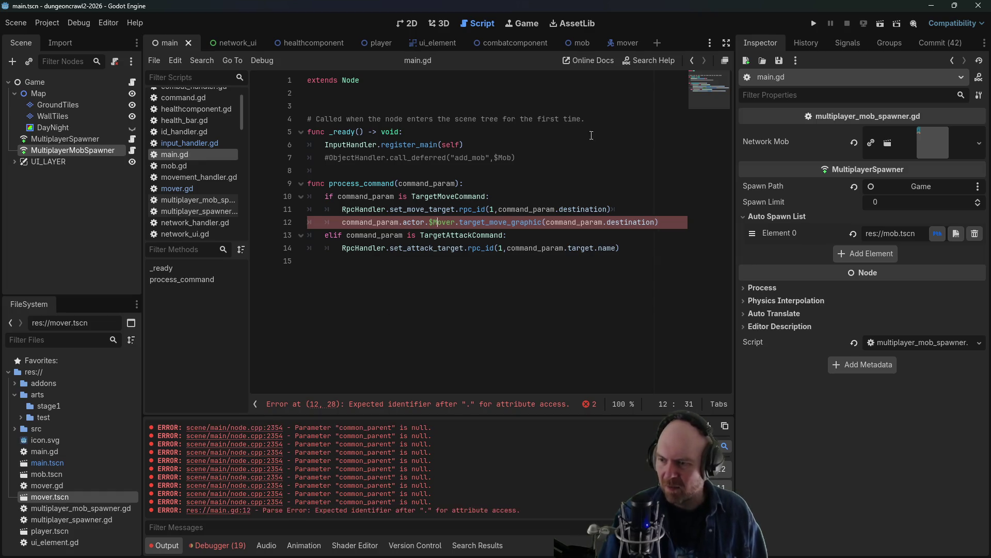
click(557, 200)
drag(455, 225, 429, 226)
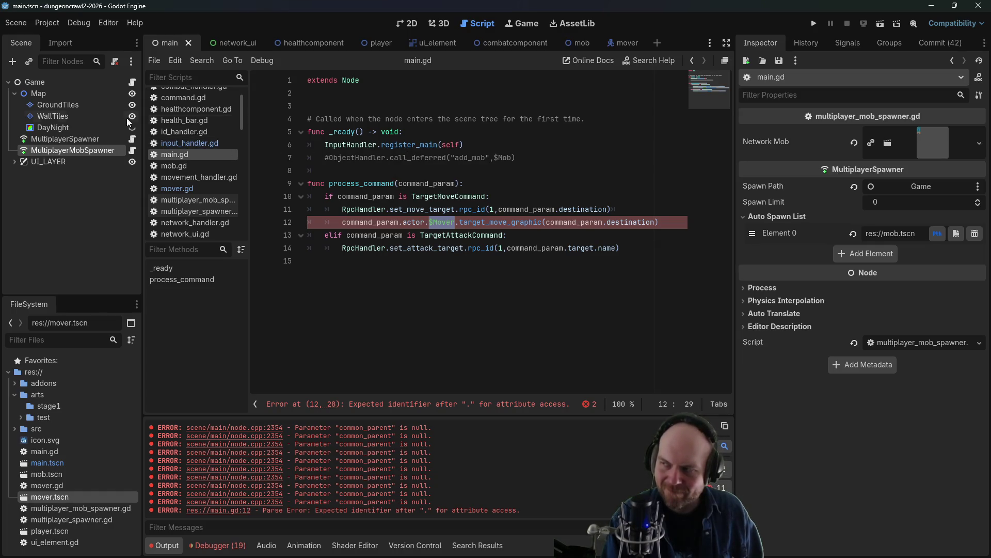
click(14, 94)
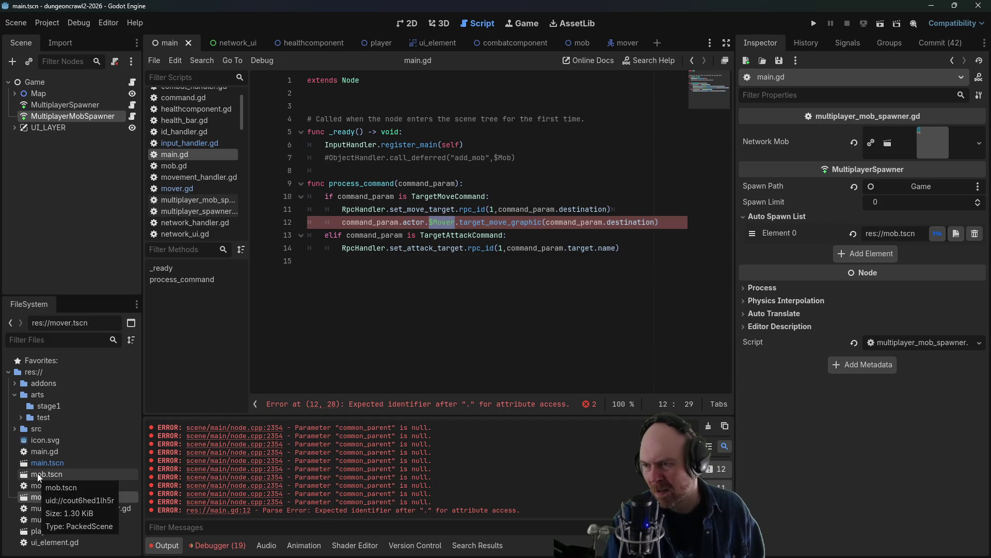
Open src/handlers/object_handler.gd and declare a new movercomponent_list Dictionary below the existing lists.
click(14, 394)
click(14, 405)
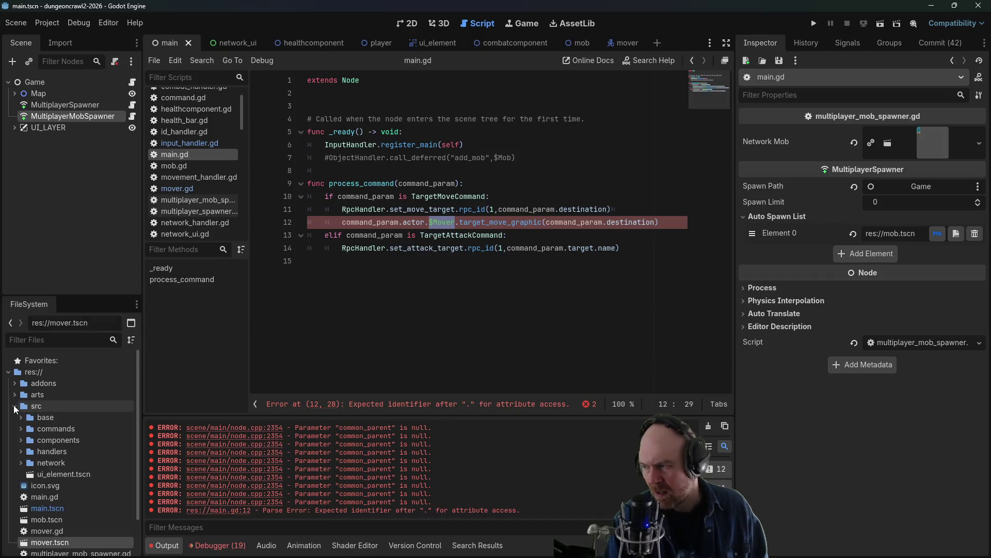
click(21, 451)
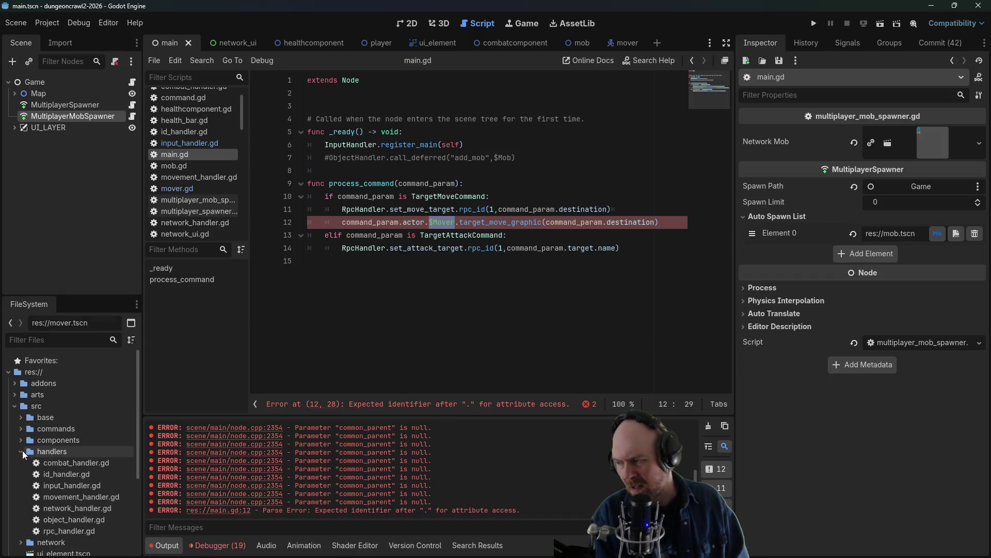
double_click(60, 519)
click(411, 185)
scroll(408, 187, up, 2)
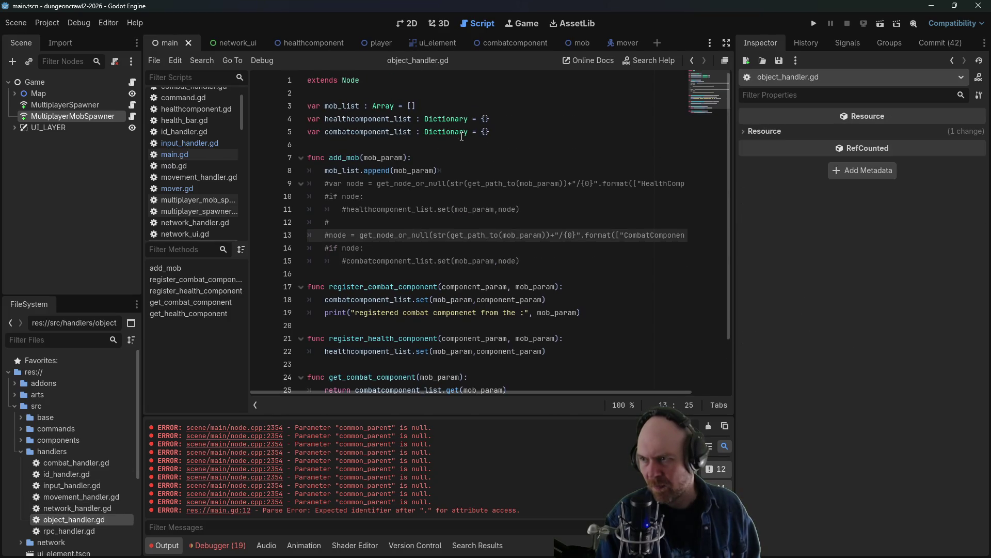
click(522, 129)
key(Return)
text(var mover)
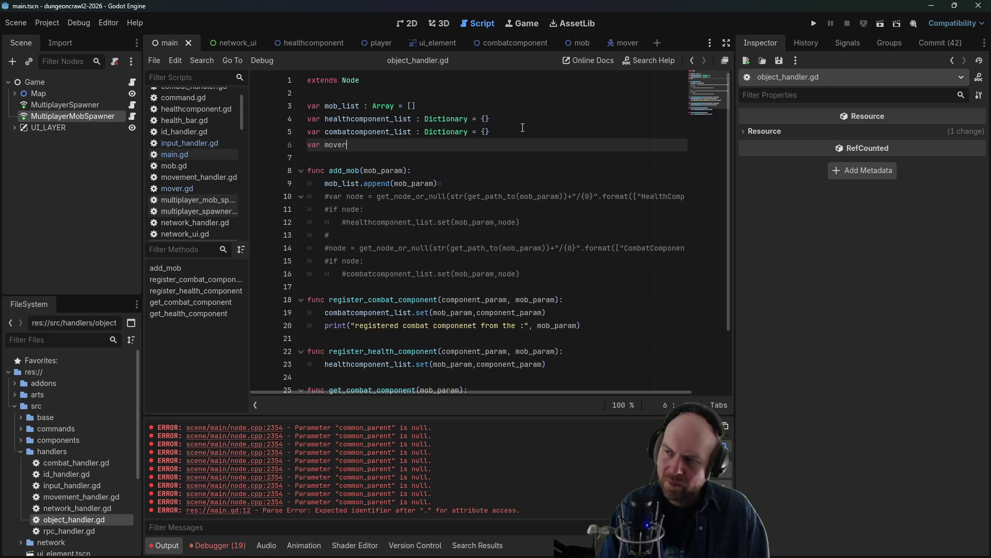
text(ist )
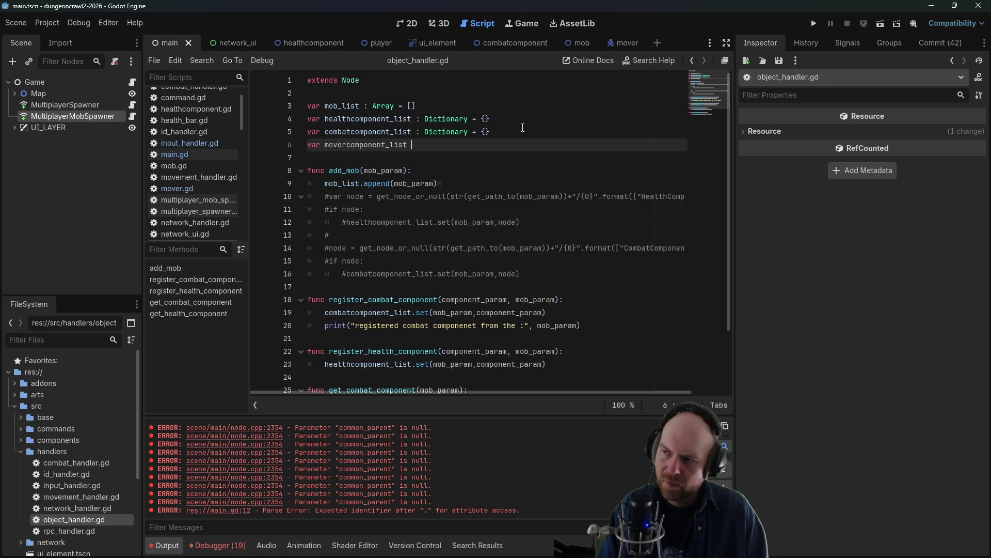
text(onary = {)
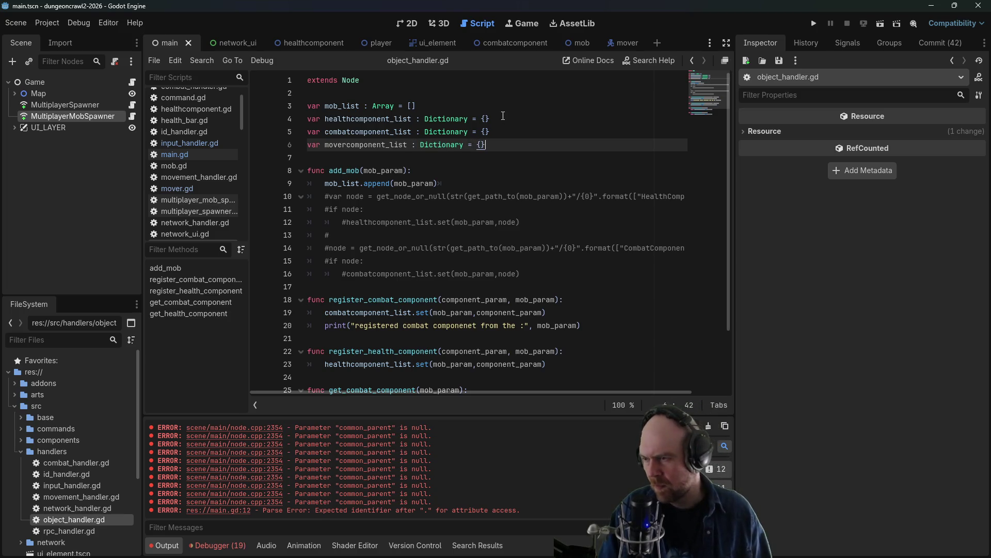
Duplicate the register_health_component function directly below the original.
scroll(495, 147, down, 2)
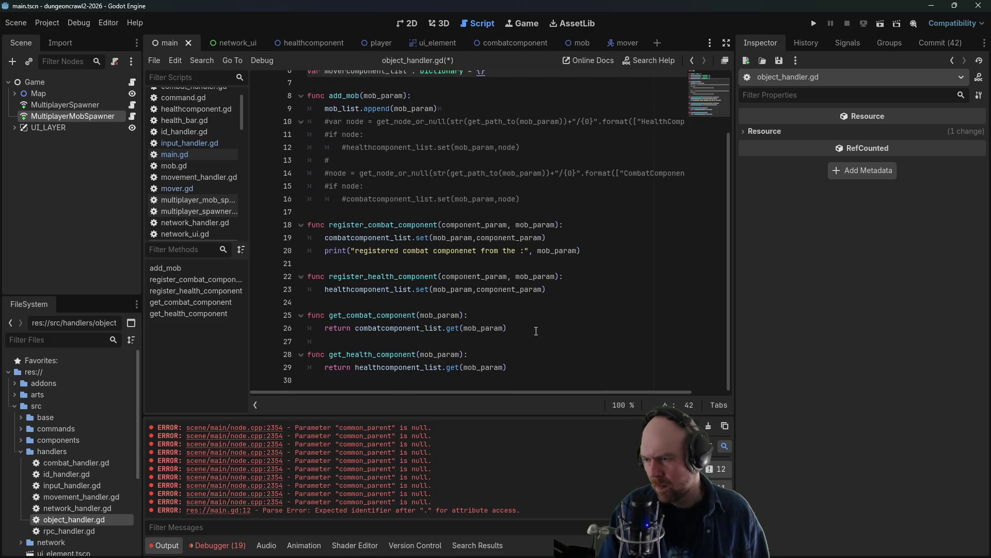
mouse_move(542, 352)
mouse_down()
mouse_move(480, 312)
mouse_move(310, 273)
mouse_up()
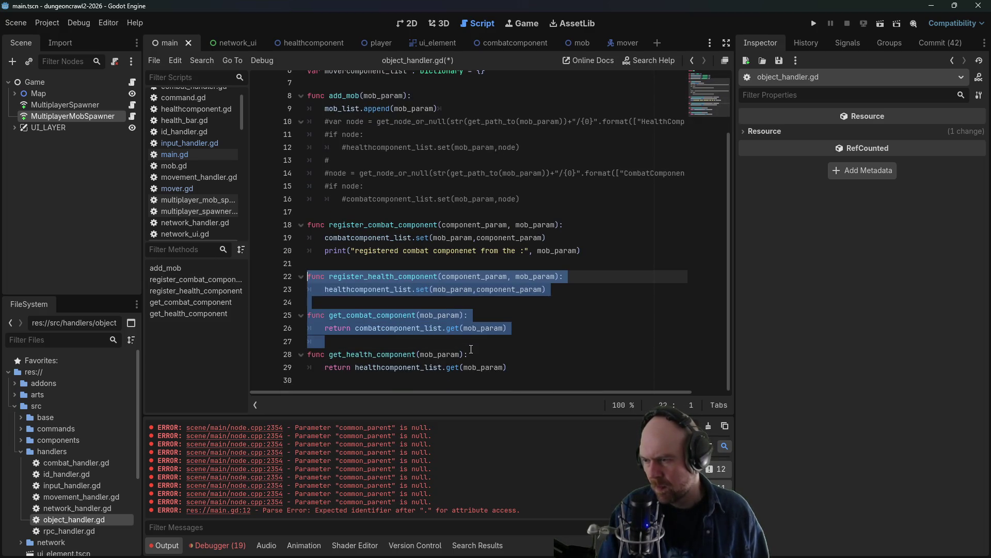
click(551, 377)
click(543, 314)
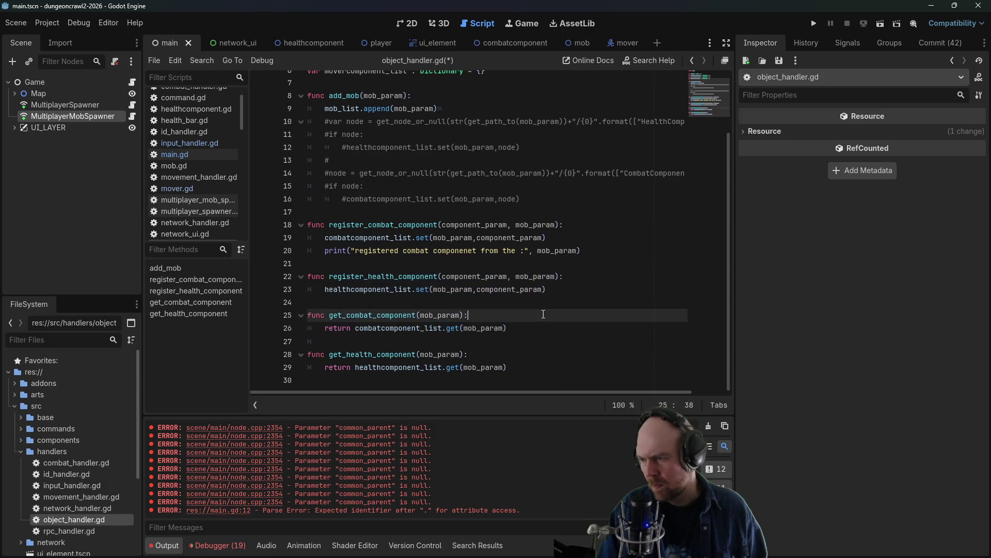
click(539, 371)
mouse_move(546, 289)
mouse_down()
mouse_move(310, 265)
mouse_move(284, 282)
mouse_up()
key(ctrl+c)
click(364, 302)
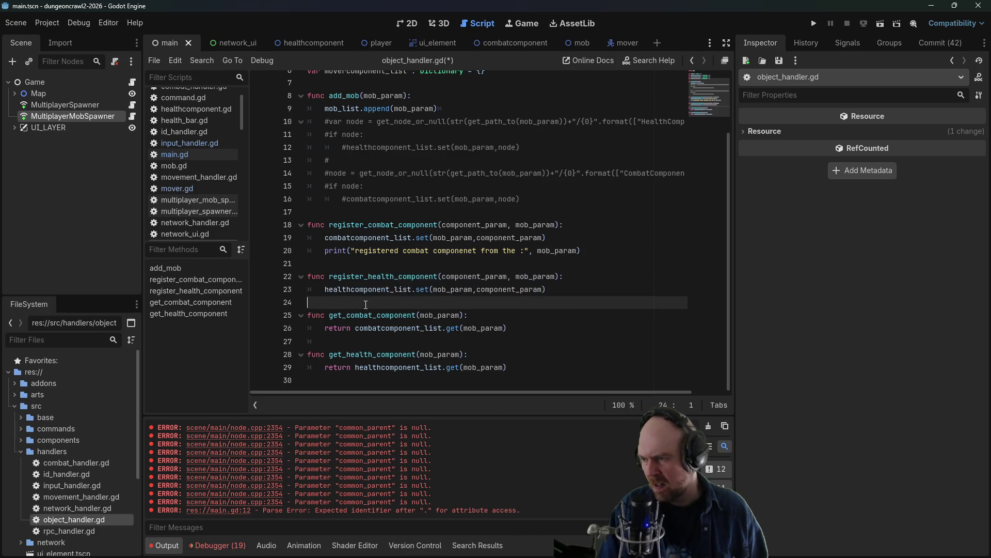
key(Return)
key(Return)
key(Up)
key(ctrl+v)
Rename the copy to register_mover_component, storing into movercomponent_list.
click(464, 315)
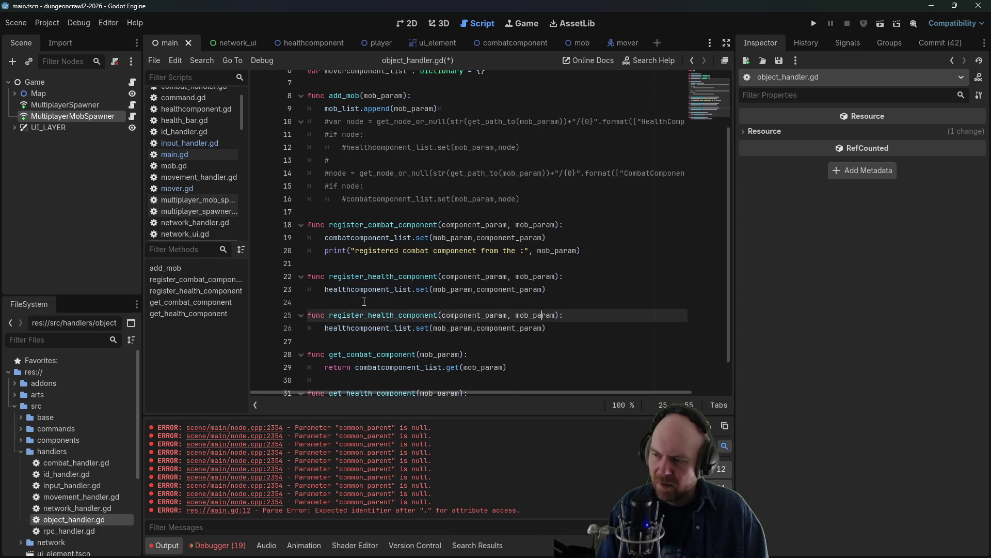
key(BackSpace)
key(BackSpace)
key(BackSpace)
text(mover)
key(Down)
key(Left)
key(Left)
key(Left)
key(BackSpace)
key(BackSpace)
key(BackSpace)
key(BackSpace)
text(mover)
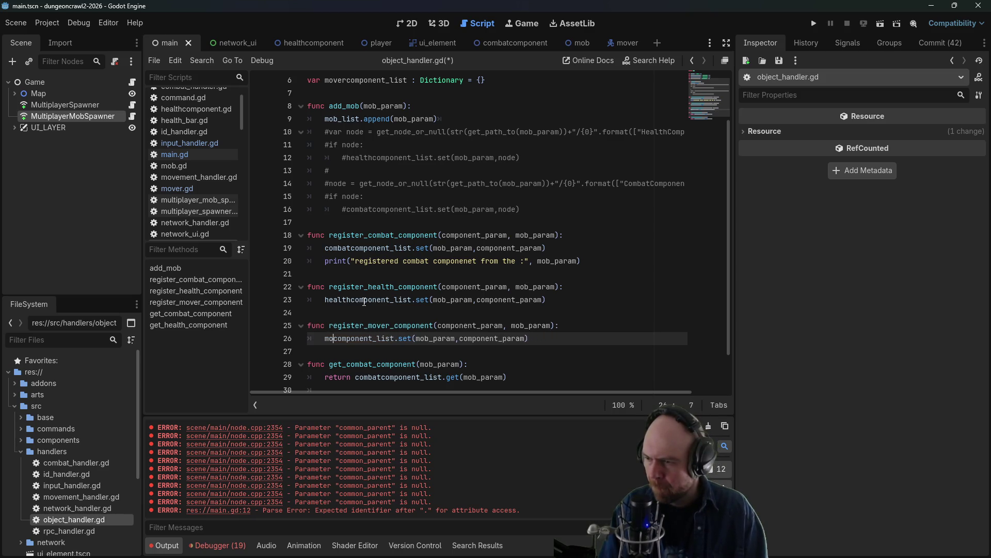
Copy get_health_component as a new get_mover_component function at the end and save object_handler.gd.
scroll(580, 318, down, 2)
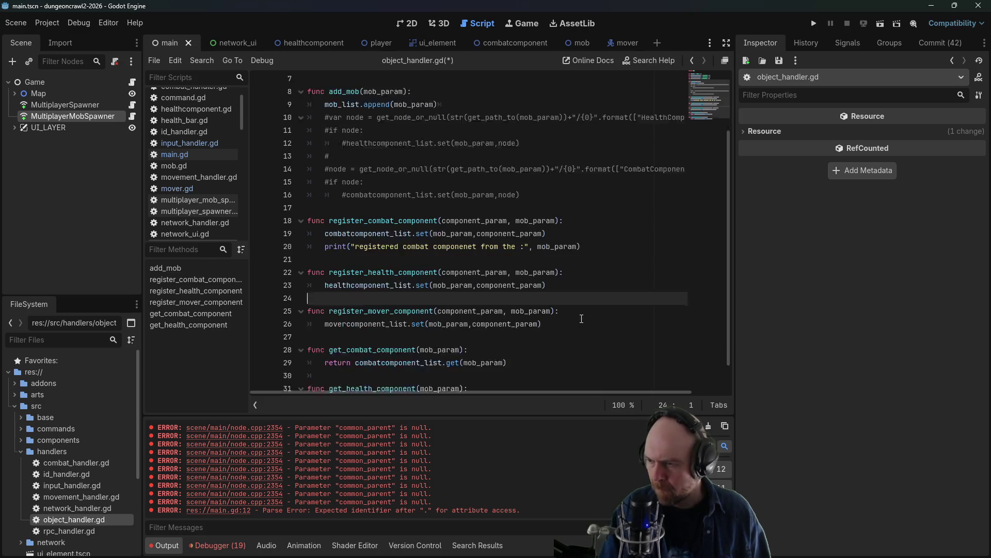
drag(507, 367, 269, 358)
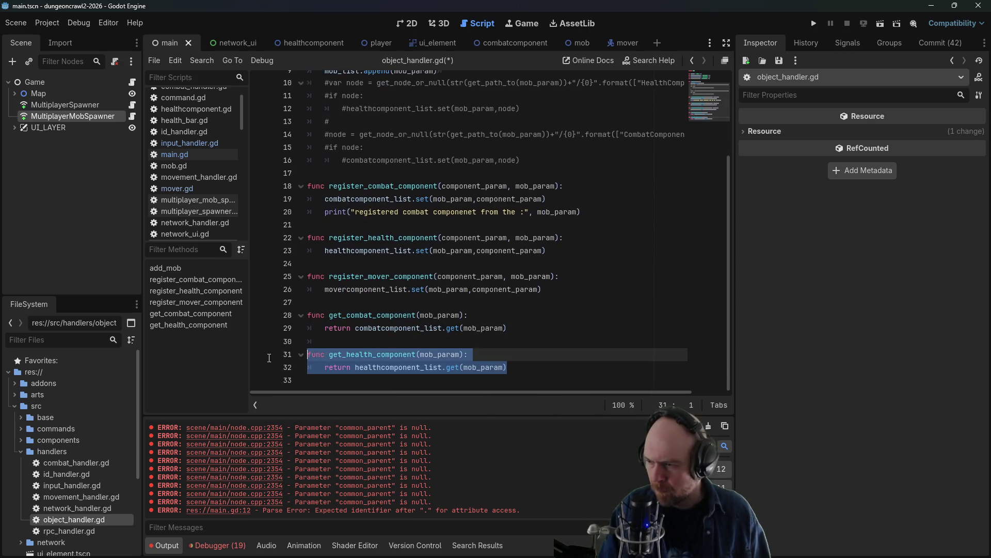
key(ctrl+c)
click(330, 380)
key(Return)
key(ctrl+v)
key(Left)
key(Left)
key(Left)
key(BackSpace)
key(BackSpace)
key(BackSpace)
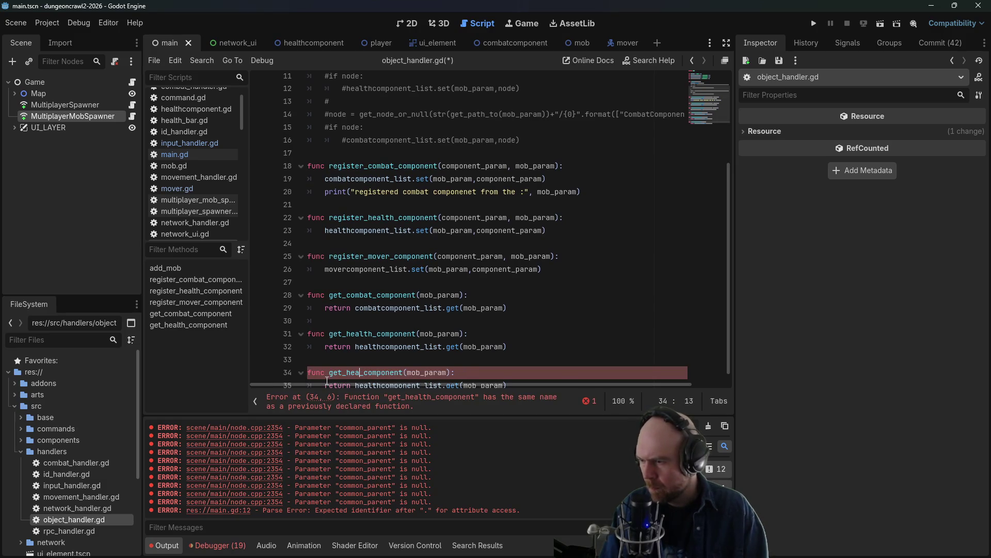
text(mover)
key(ctrl+s)
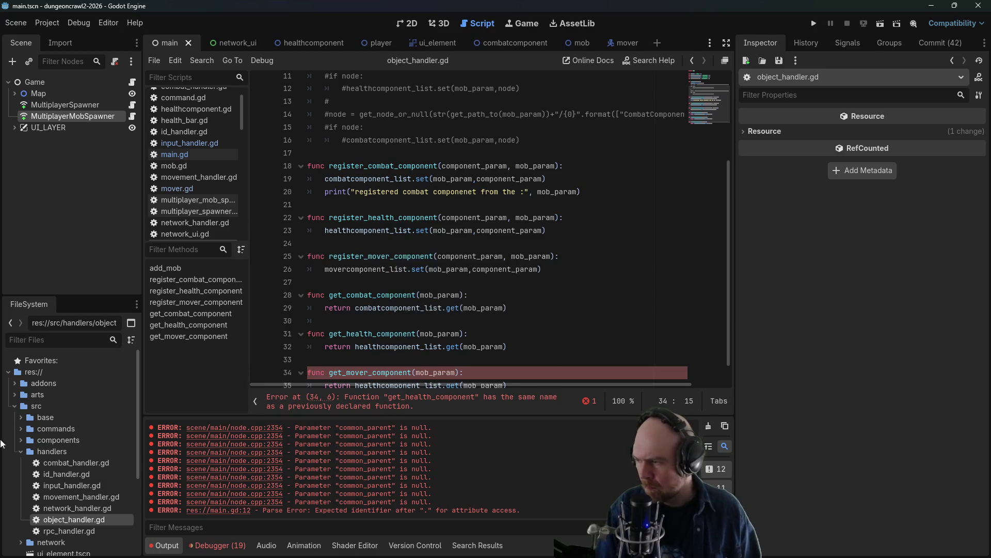
Move the mover.tscn and mover.gd files into the components folder.
click(20, 452)
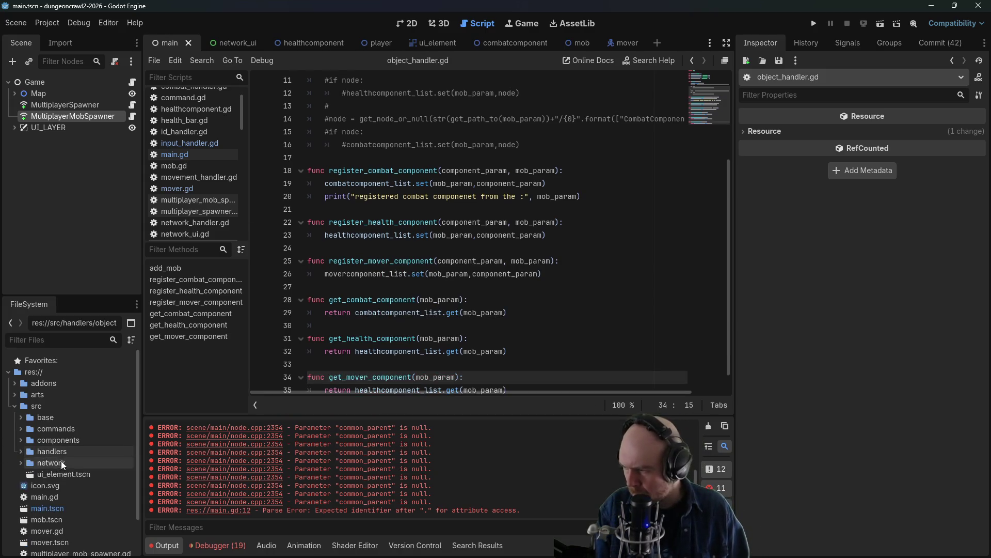
scroll(55, 476, down, 2)
shift+click(44, 497)
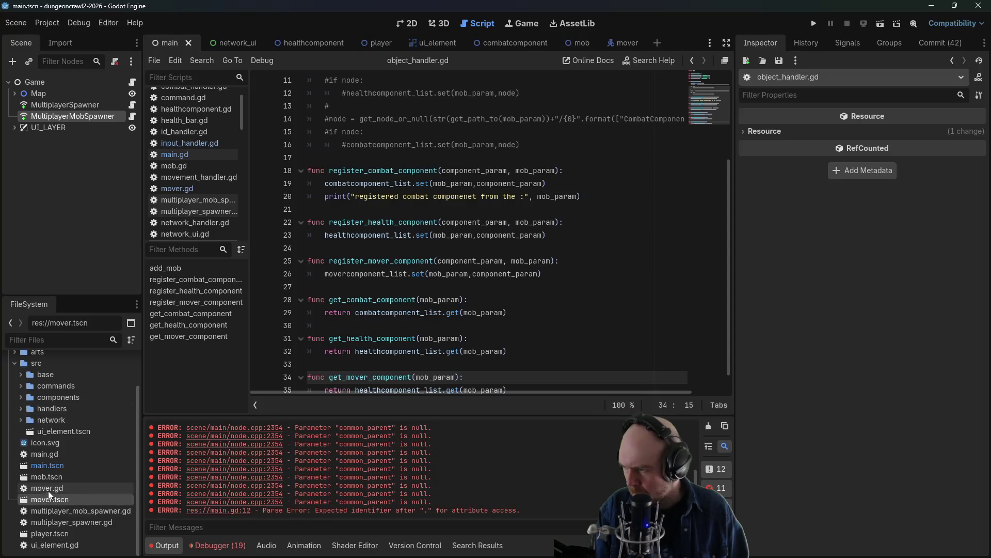
drag(48, 488, 70, 402)
click(467, 291)
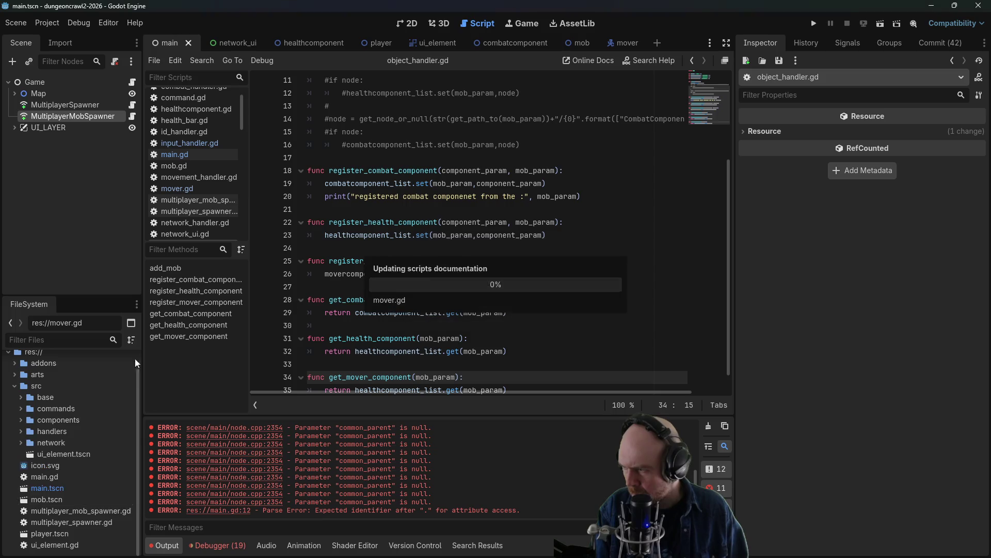
Rename the files to movercomponent.tscn and movercomponent.gd.
click(23, 420)
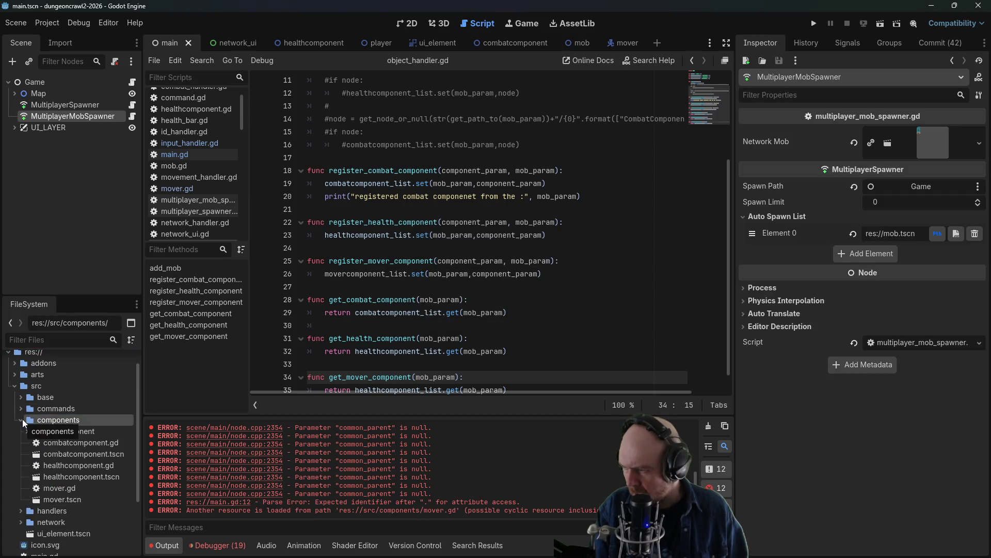
right_click(69, 497)
click(115, 456)
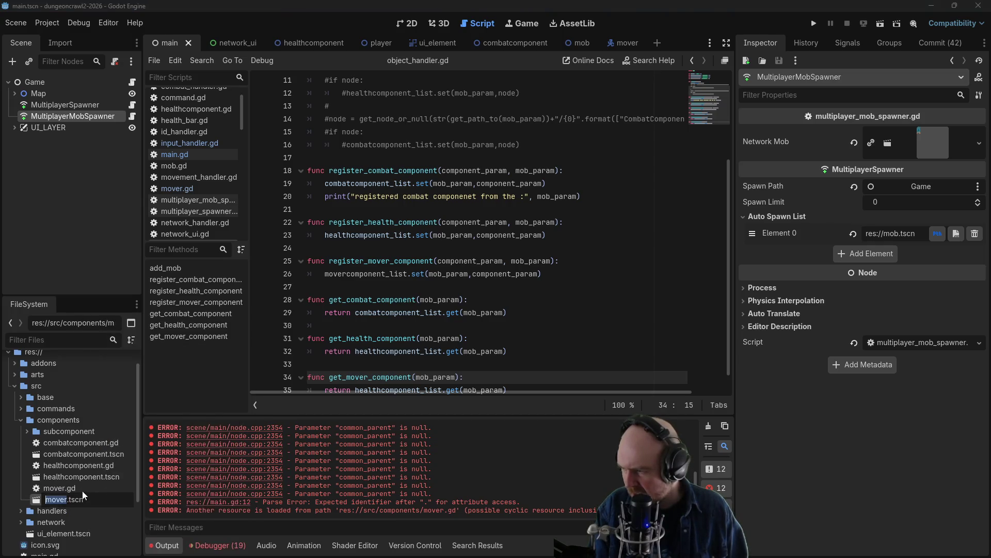
click(67, 499)
text(com)
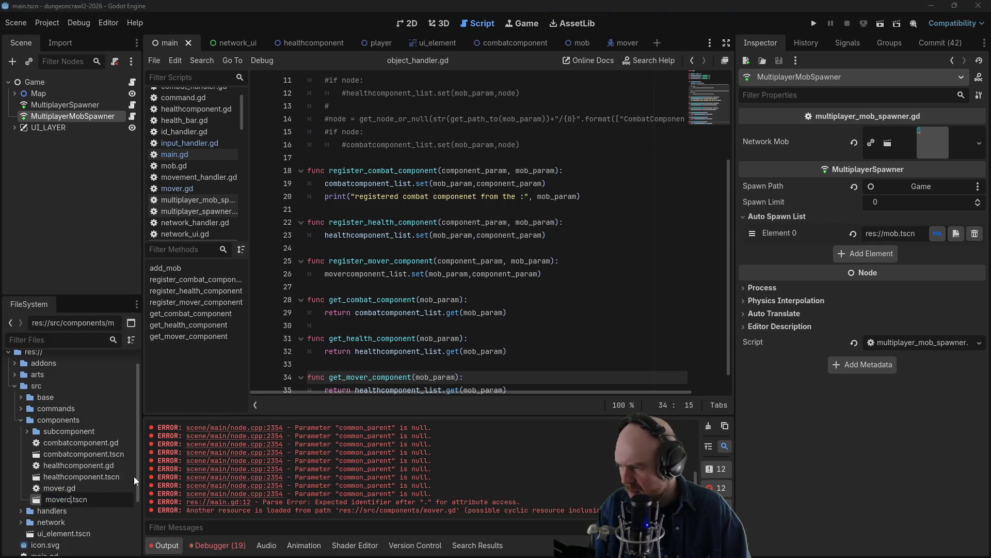
text(ponent)
key(Return)
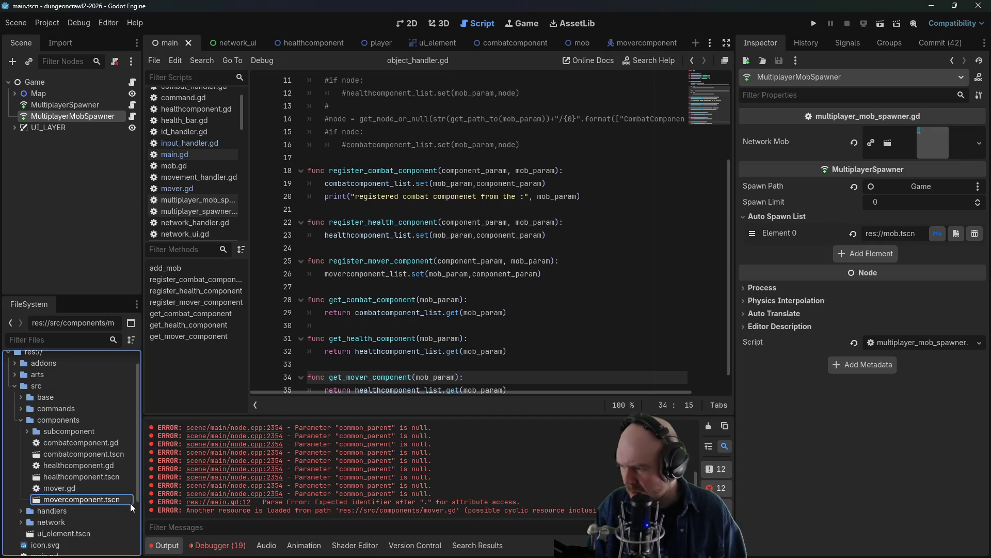
right_click(68, 488)
click(115, 455)
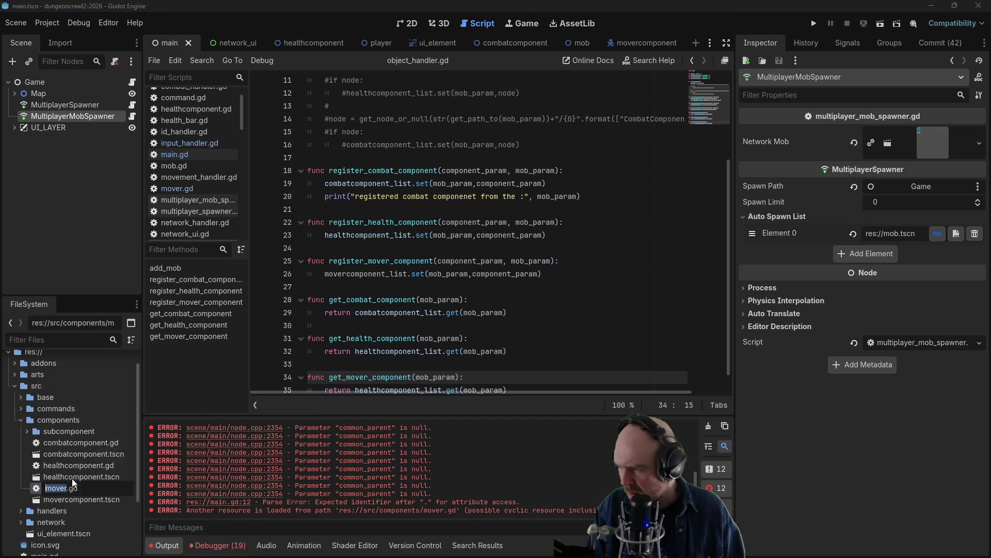
text(component)
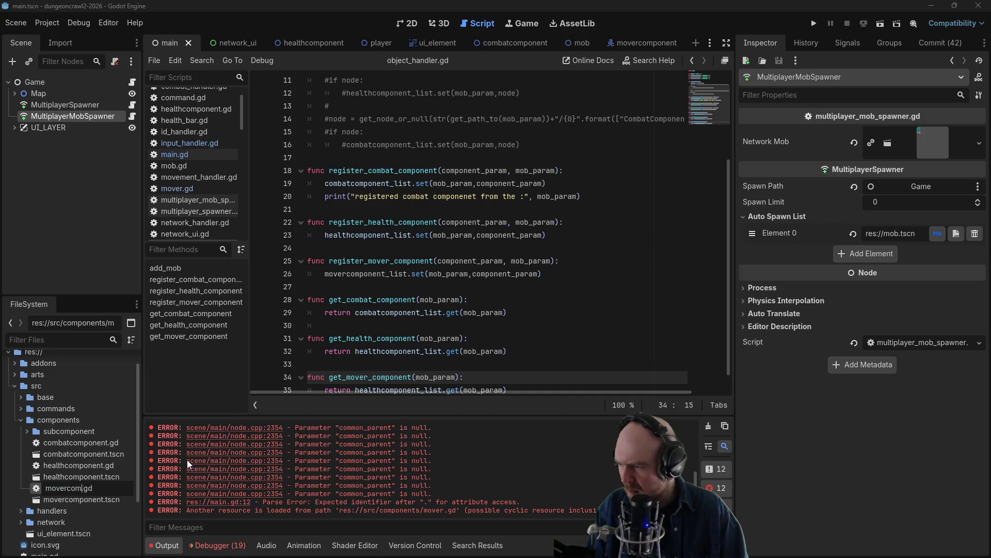
key(Return)
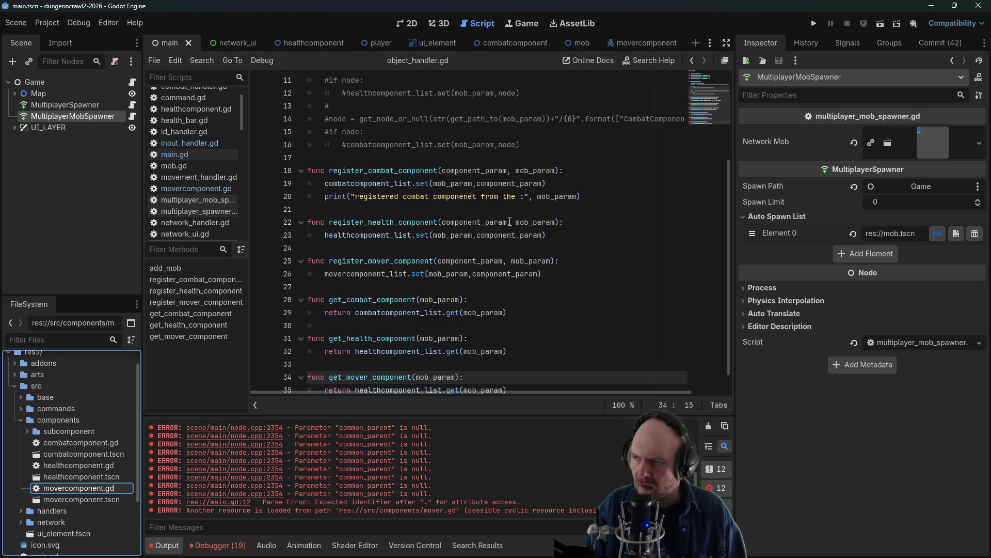
scroll(498, 168, down, 1)
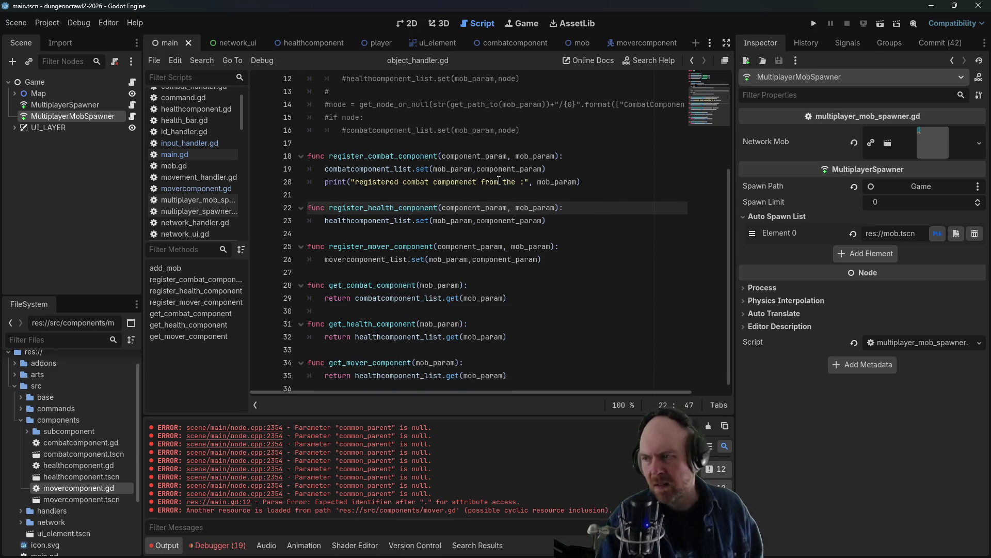
Comment out the combat registration print on line 20 of object_handler.gd and save.
click(506, 174)
key(ctrl+k)
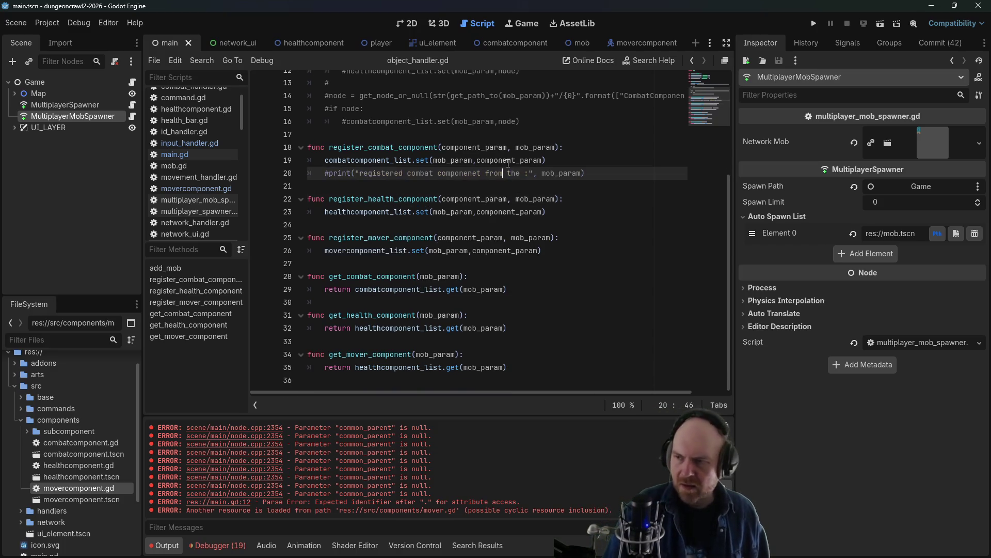
key(ctrl+s)
click(429, 161)
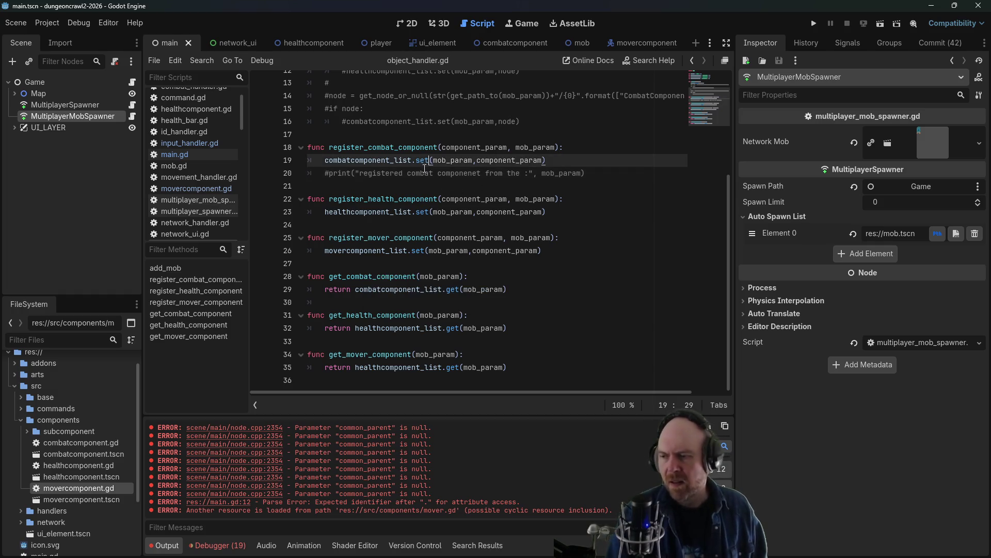
Open movercomponent.gd and healthcomponent.gd, selecting healthcomponent's server-only registration block (lines 33–35).
scroll(188, 186, up, 2)
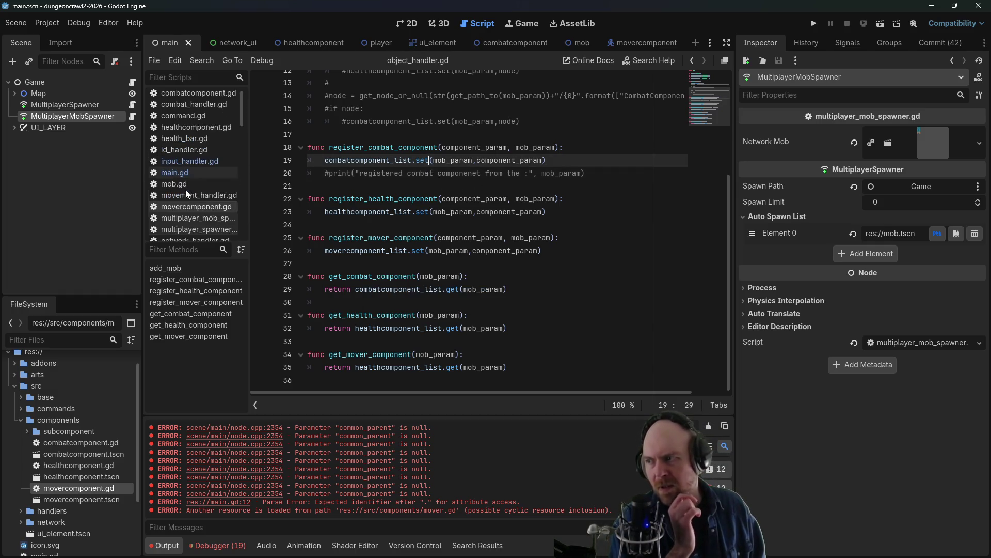
click(27, 430)
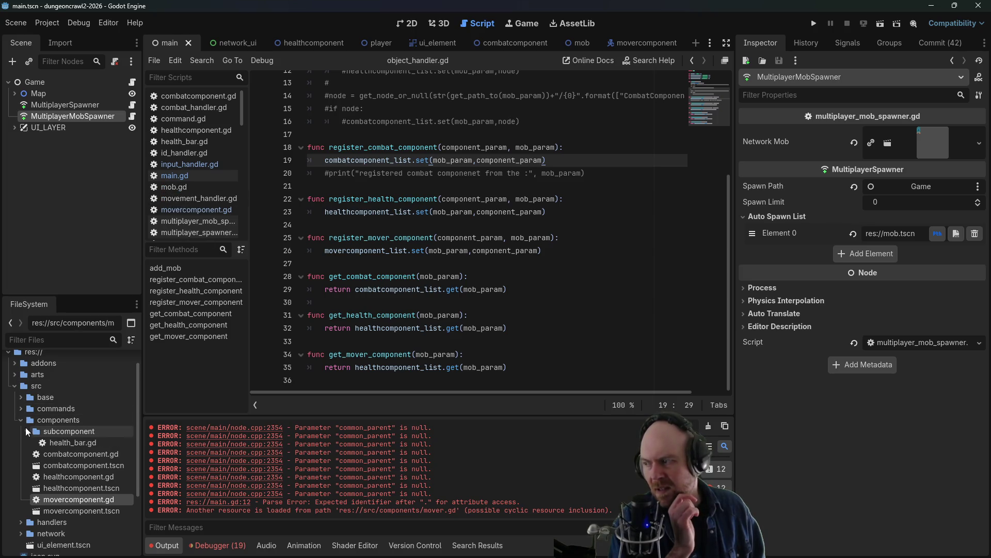
click(20, 420)
click(20, 418)
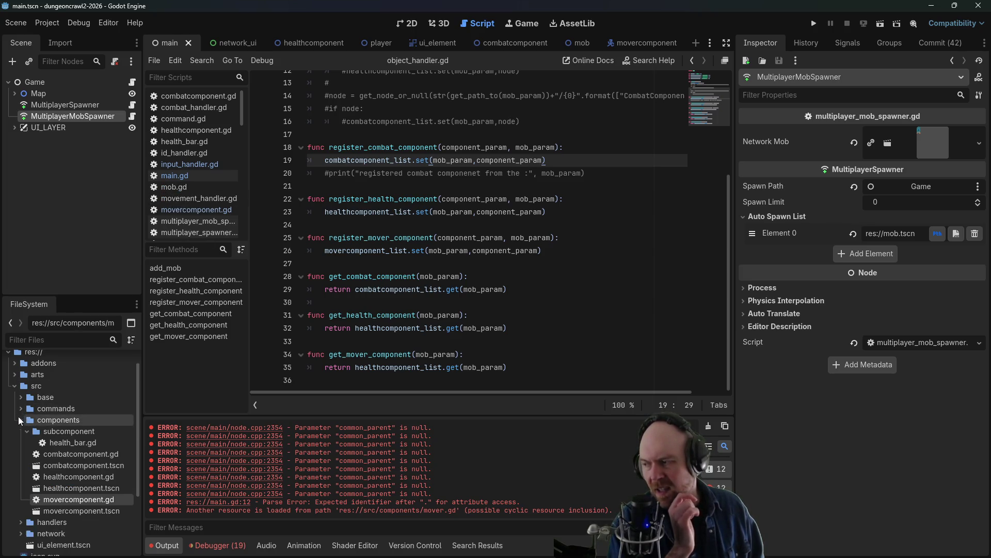
double_click(89, 499)
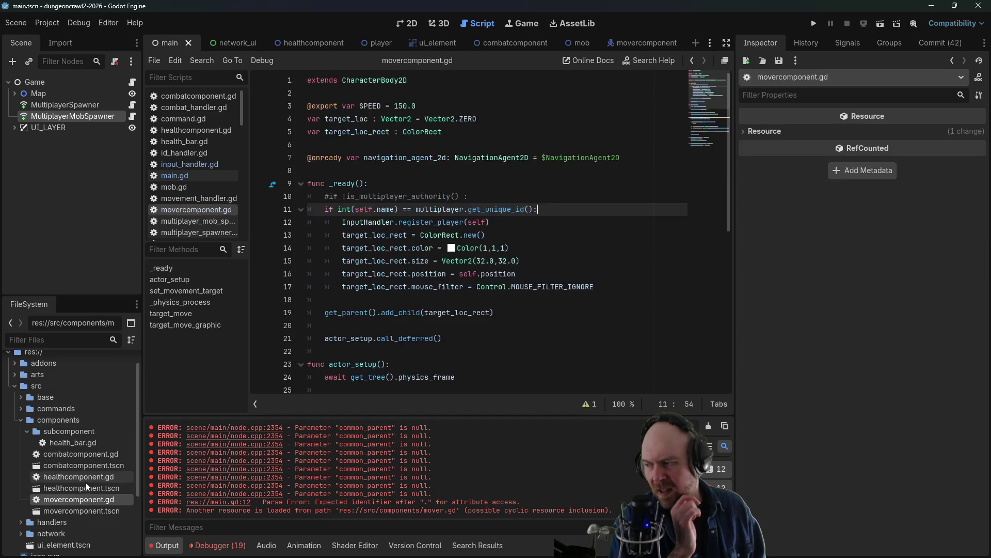
double_click(82, 475)
click(338, 217)
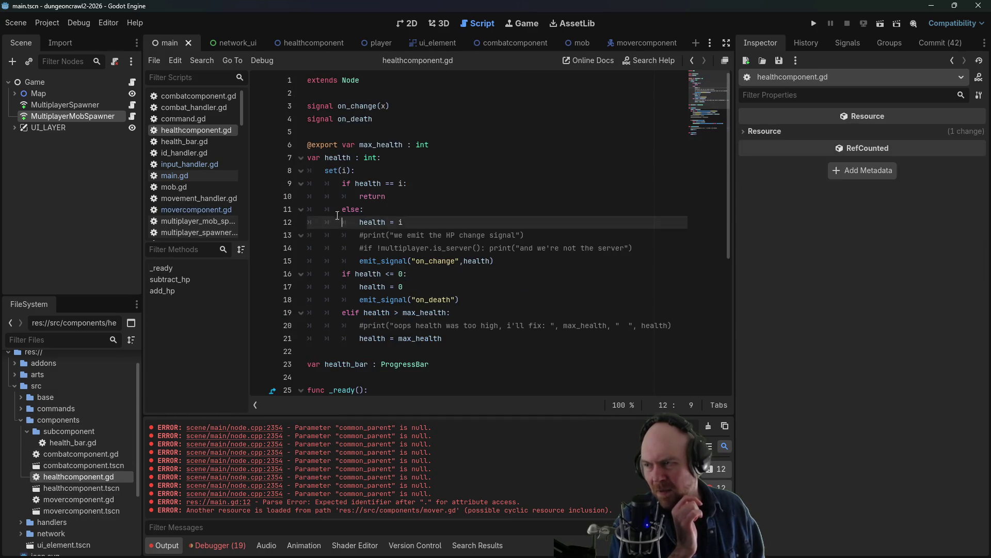
scroll(342, 207, down, 5)
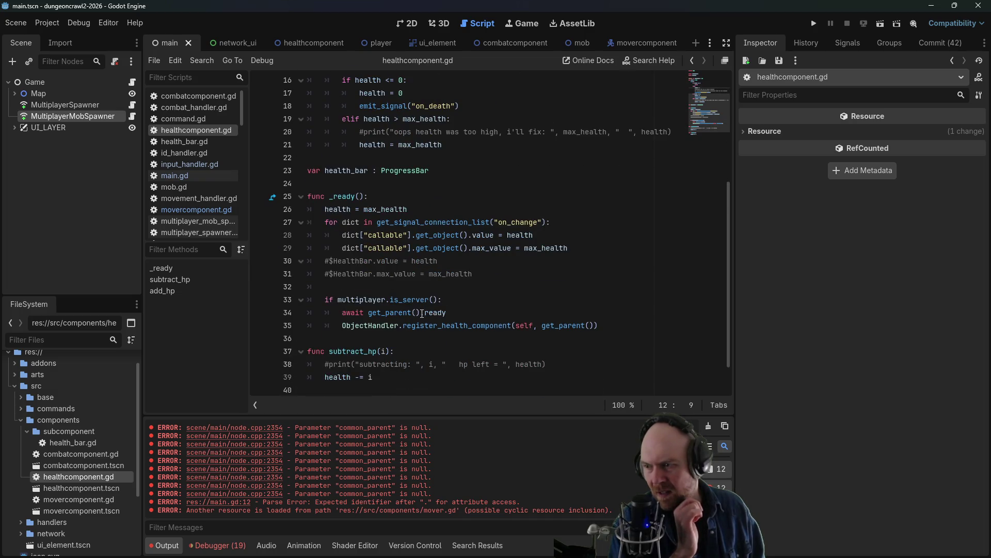
scroll(502, 295, down, 1)
mouse_move(612, 289)
mouse_down()
mouse_move(310, 293)
mouse_move(308, 265)
mouse_up()
key(ctrl+c)
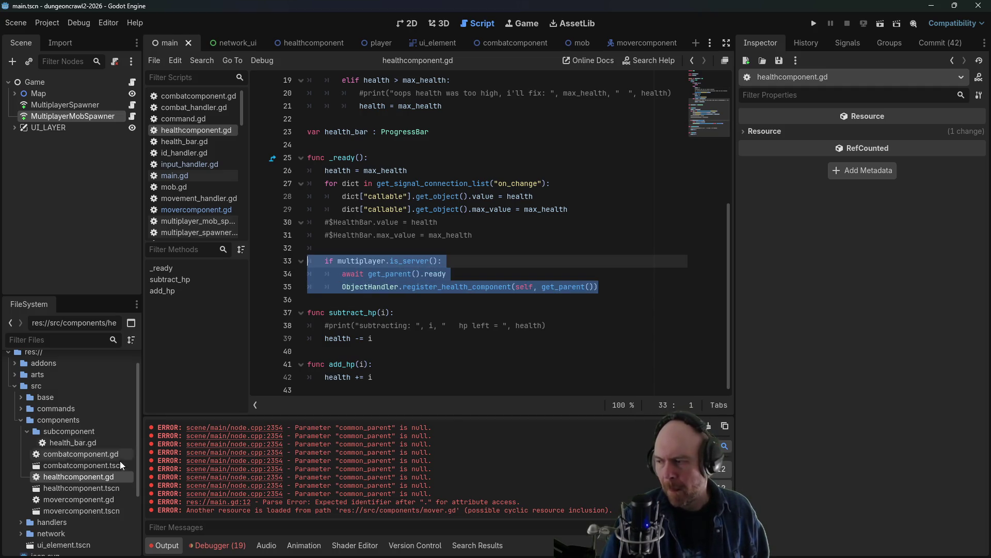
Return to movercomponent.gd with the caret at the end of the actor_setup call line.
double_click(76, 499)
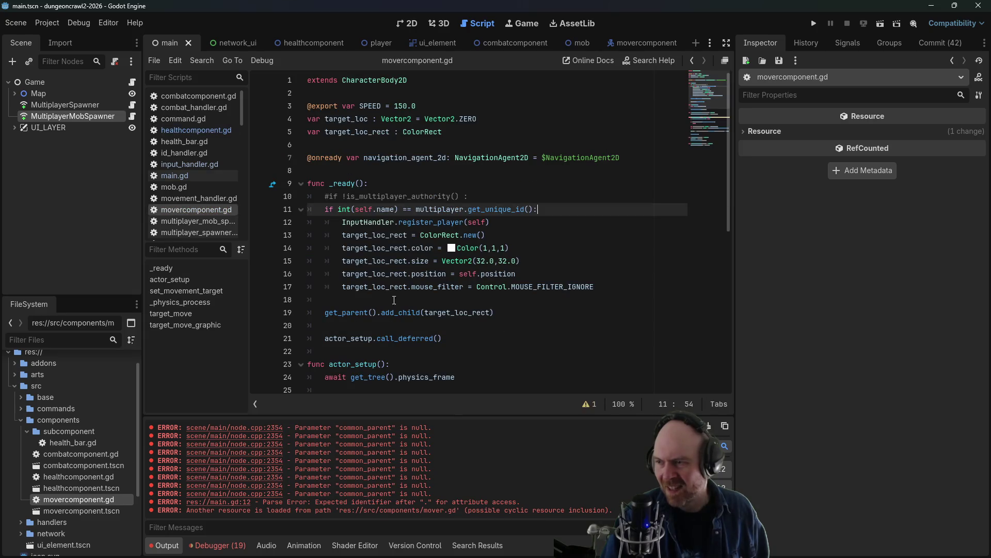
scroll(397, 300, down, 1)
double_click(76, 476)
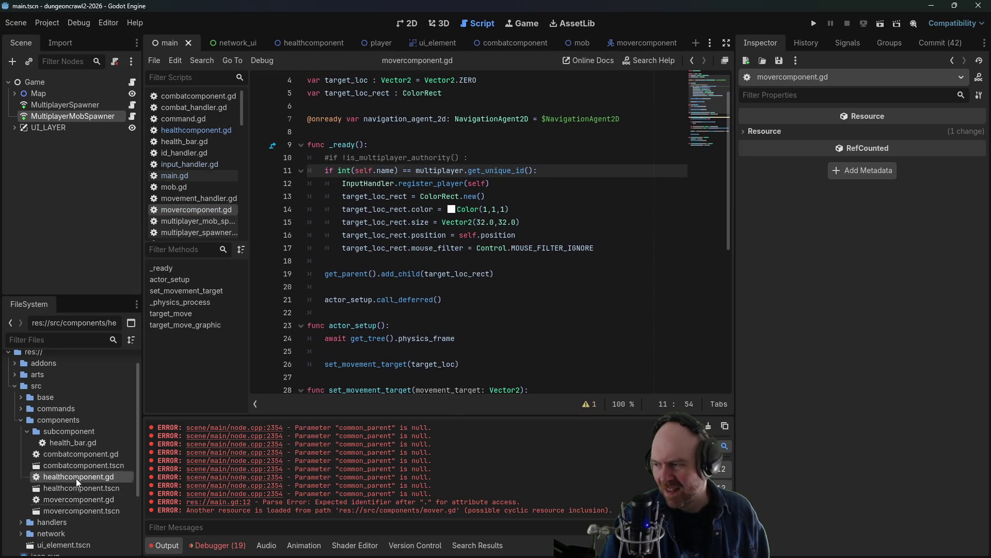
double_click(85, 497)
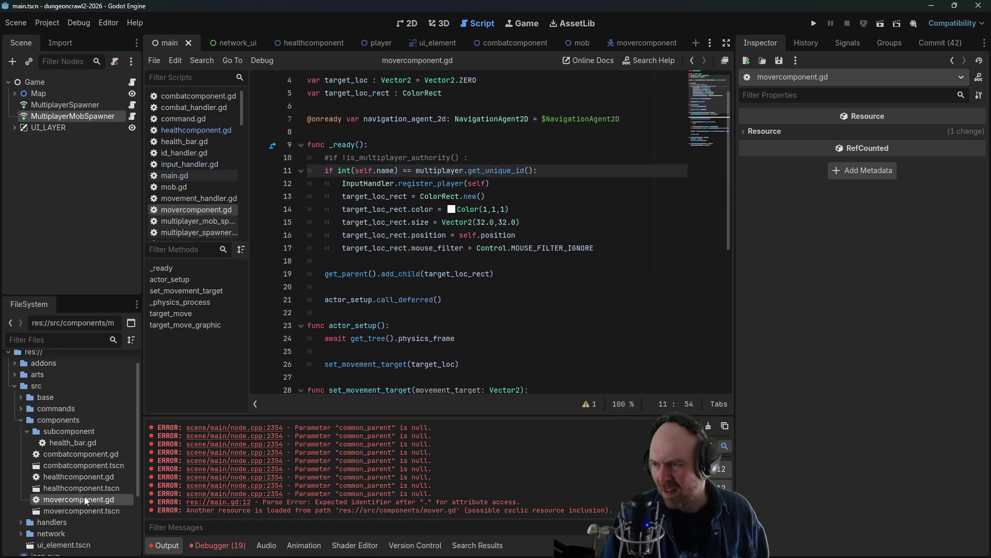
click(424, 261)
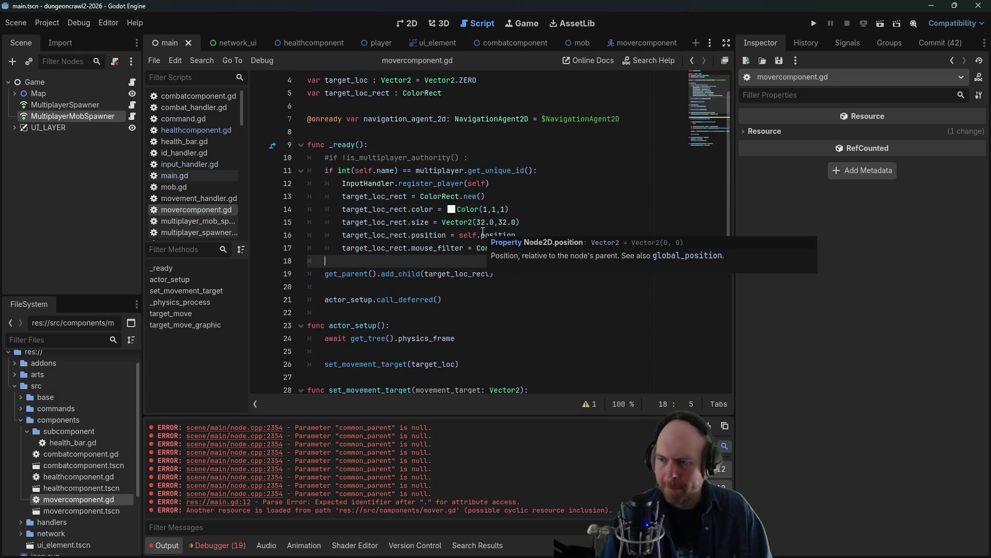
key(Down)
key(Down)
key(Down)
key(End)
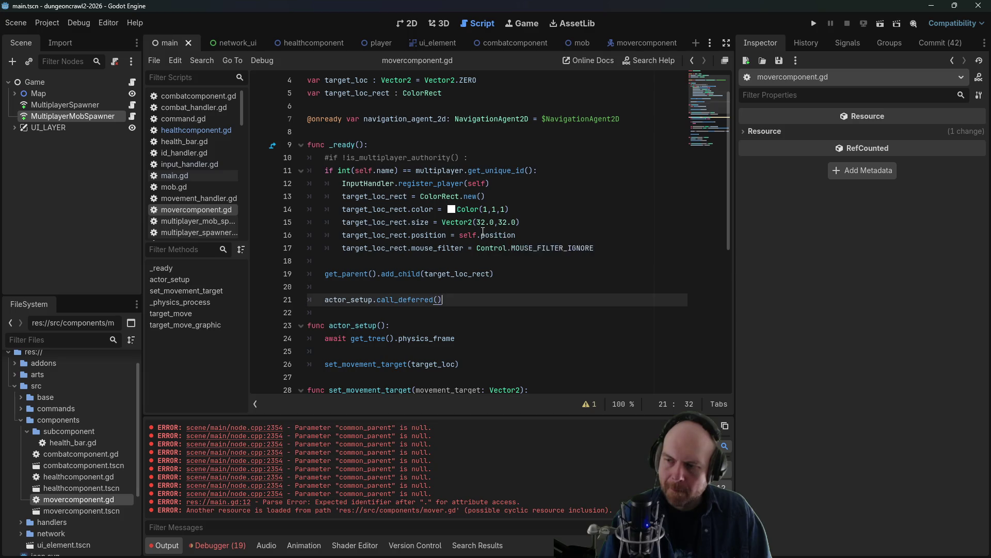
Paste the is_server block after actor_setup, dedent it, and change the call to register_mover_component.
key(ctrl+v)
key(Up)
key(Up)
key(shift+Tab)
key(Down)
key(Down)
key(Delete)
key(Delete)
key(Delete)
key(BackSpace)
text(mover_)
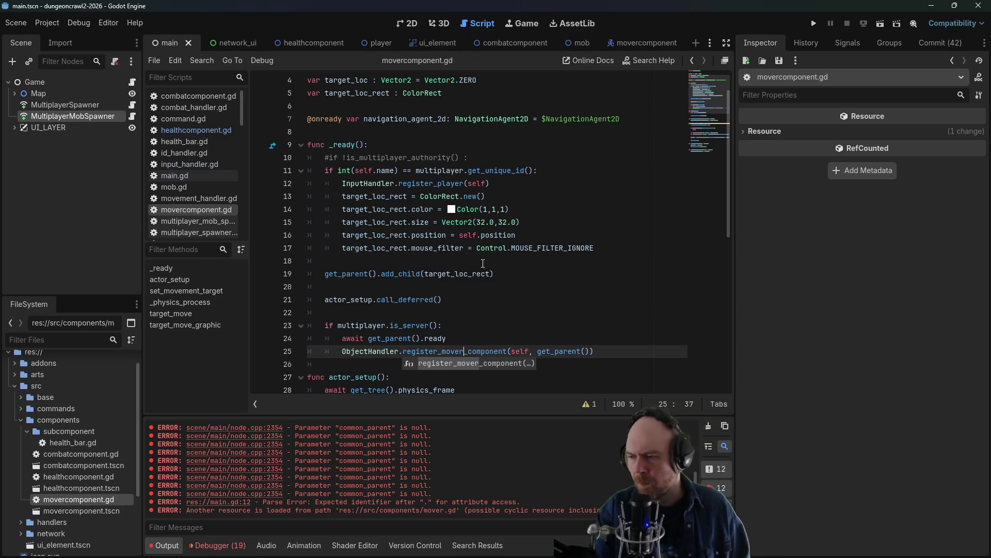
click(517, 270)
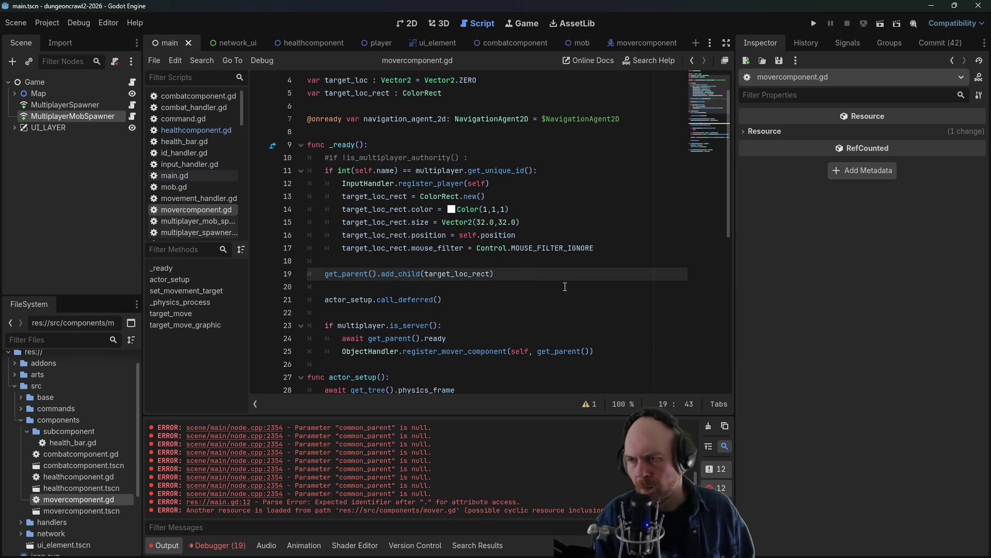
Open main.gd from the Game node and select the $Mover reference on line 12.
scroll(575, 303, up, 1)
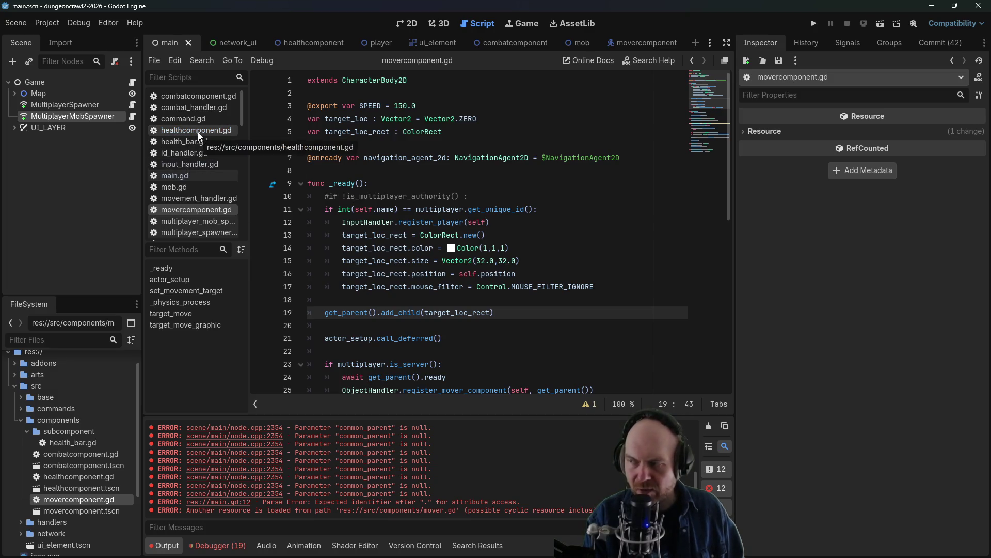
click(133, 82)
click(468, 222)
drag(429, 223, 455, 223)
Remove $Mover from line 12, add a new line above, and change the call to mover.target_move_graphic.
key(BackSpace)
key(Up)
key(End)
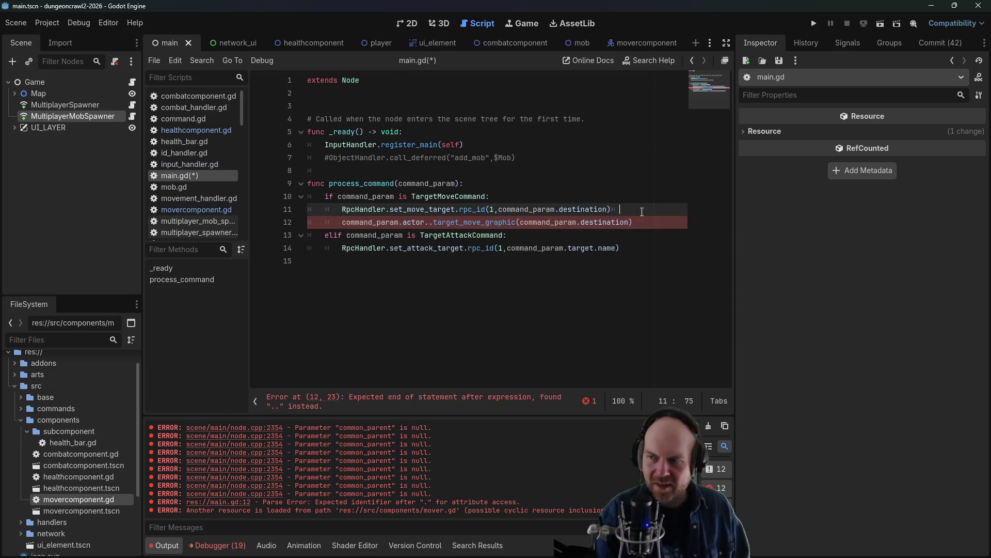
key(Return)
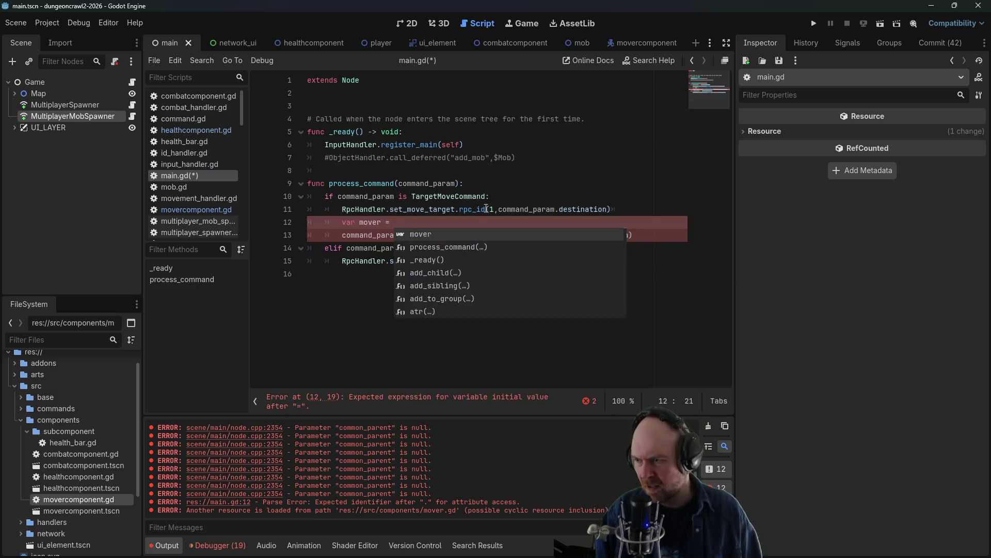
click(391, 210)
click(429, 235)
text(mover)
Set mover from ObjectHandler.get_mover_component(command_param.actor), remove the stray dot, save, and run the project.
key(Up)
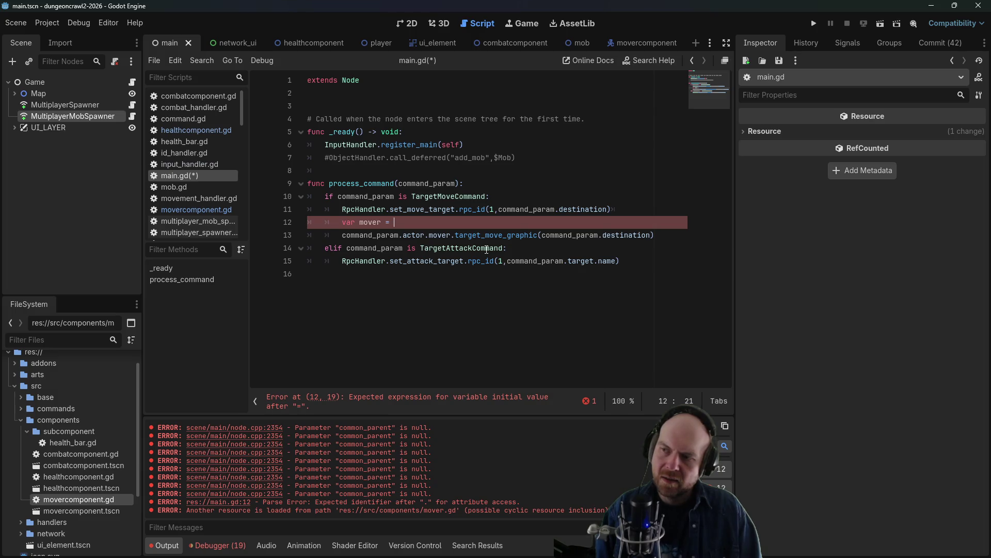
text(er.get)
key(Down)
key(Down)
key(Return)
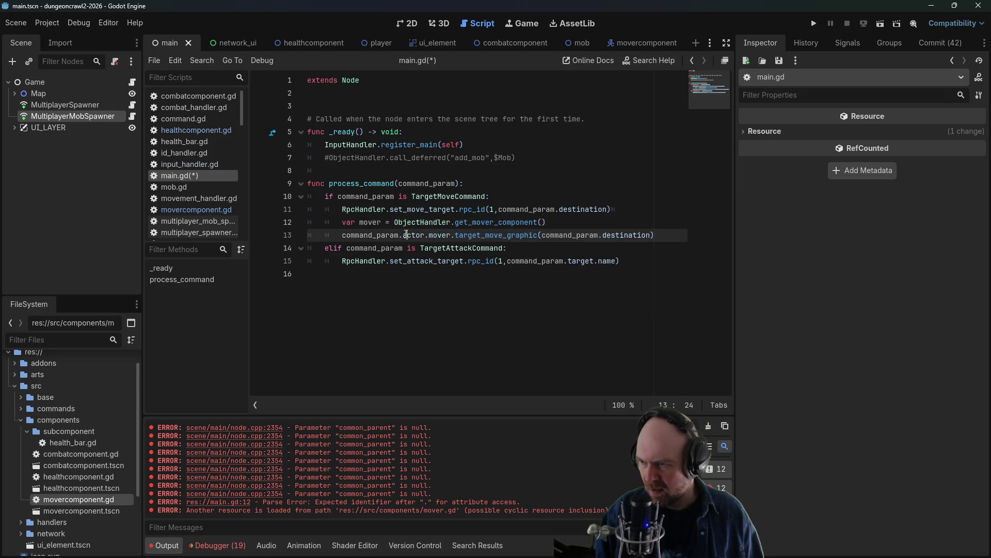
drag(342, 235, 425, 235)
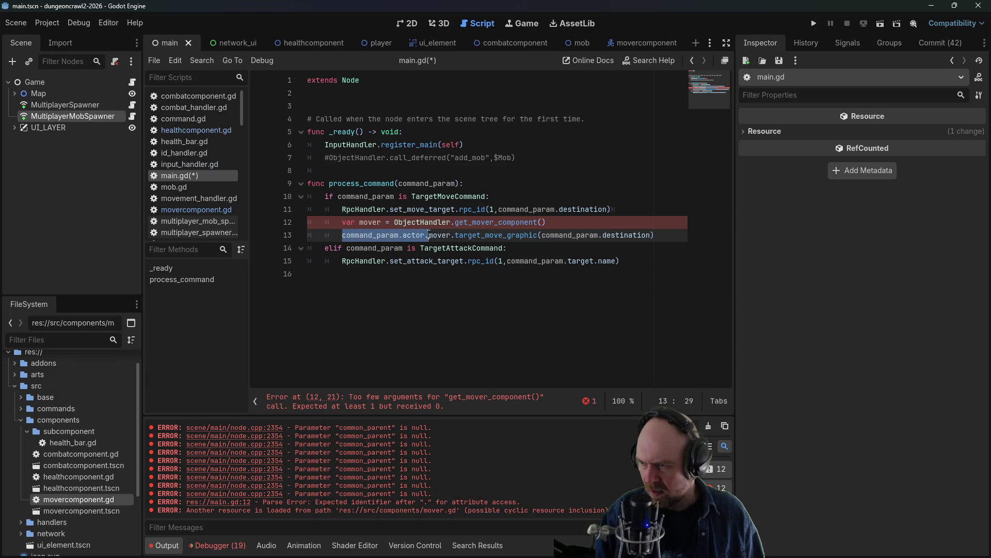
key(ctrl+x)
click(541, 222)
key(ctrl+v)
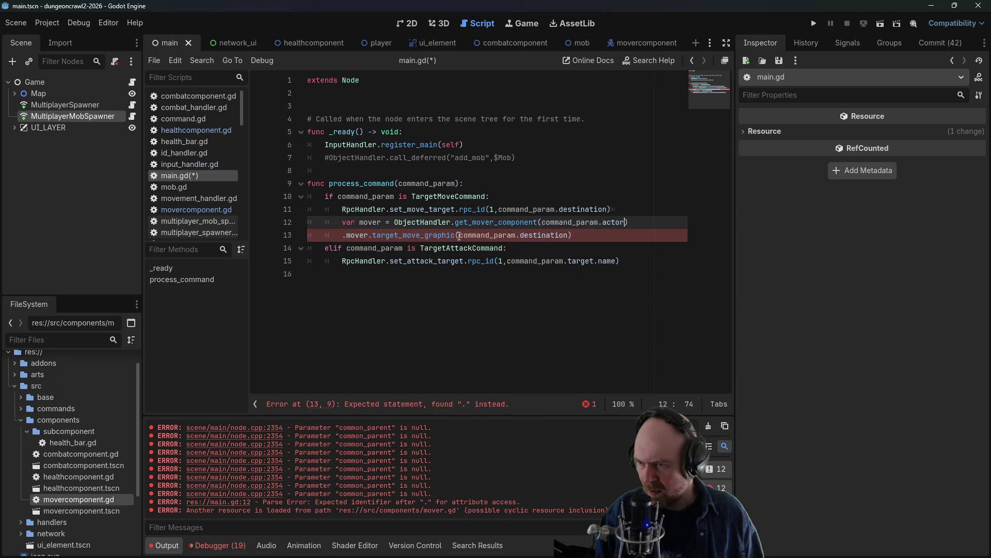
click(346, 235)
key(BackSpace)
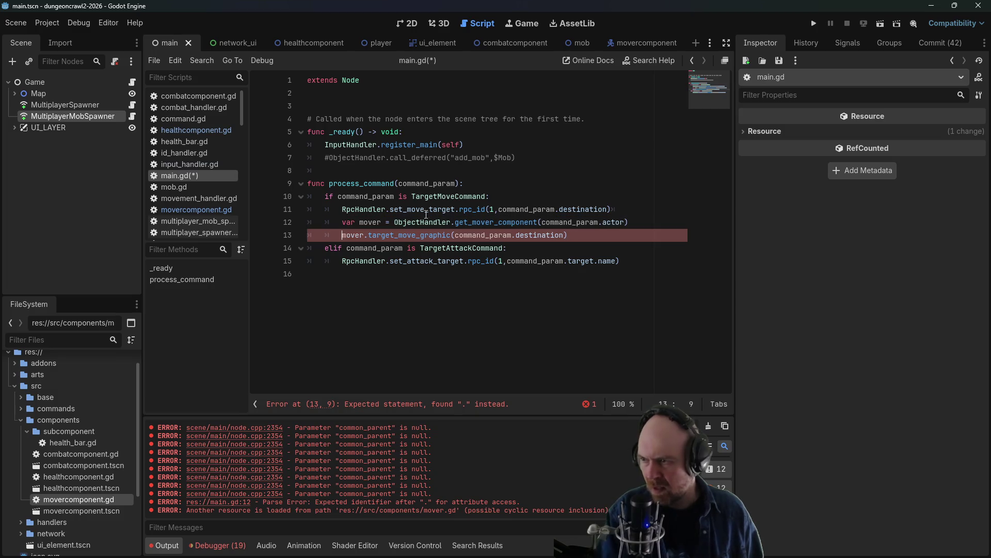
key(ctrl+s)
click(534, 169)
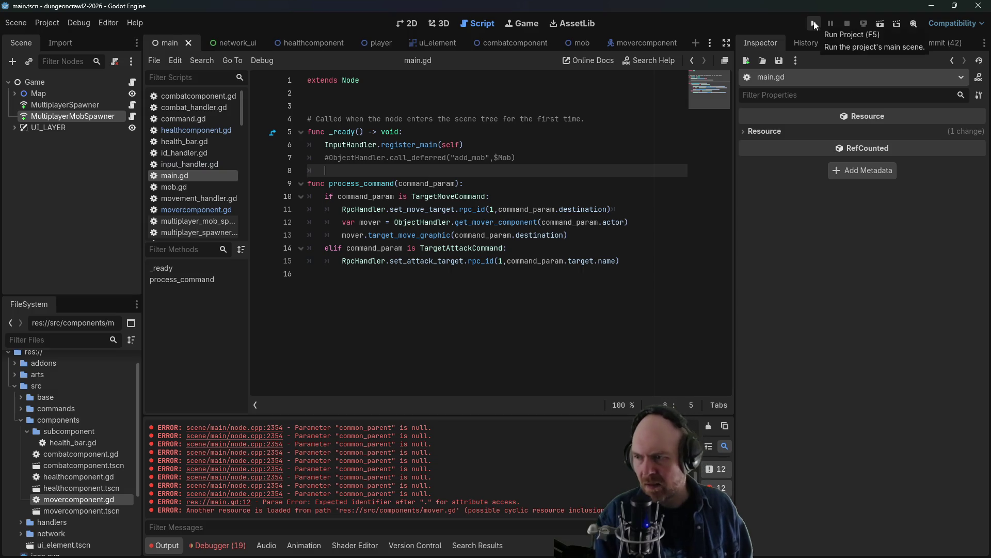
click(814, 24)
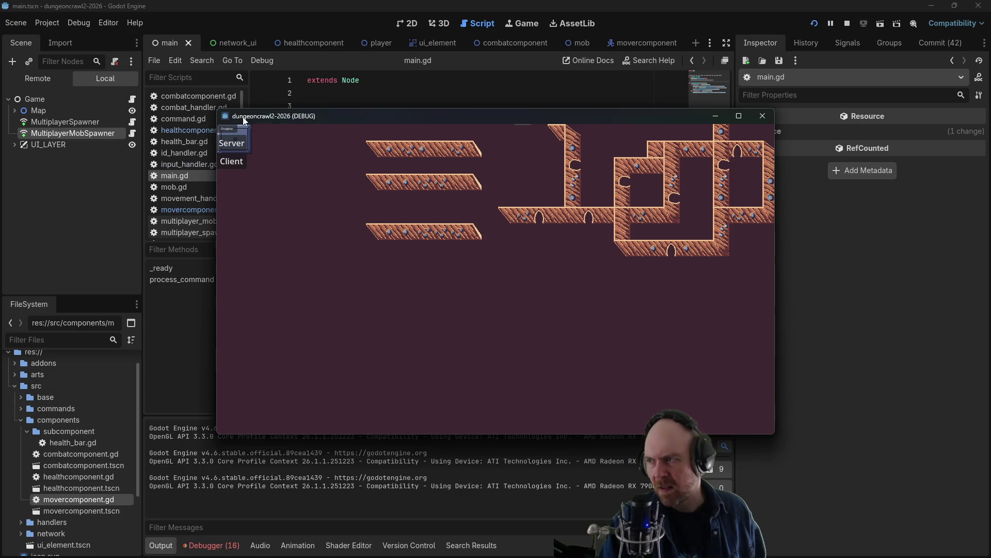
Start the game as Server, then close it and stop the debug session.
click(231, 161)
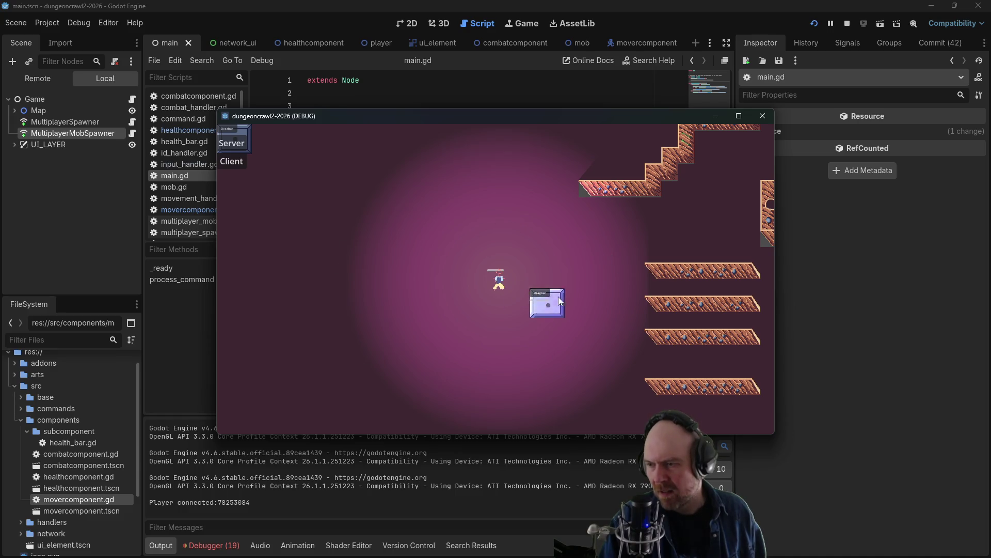
click(763, 114)
click(847, 28)
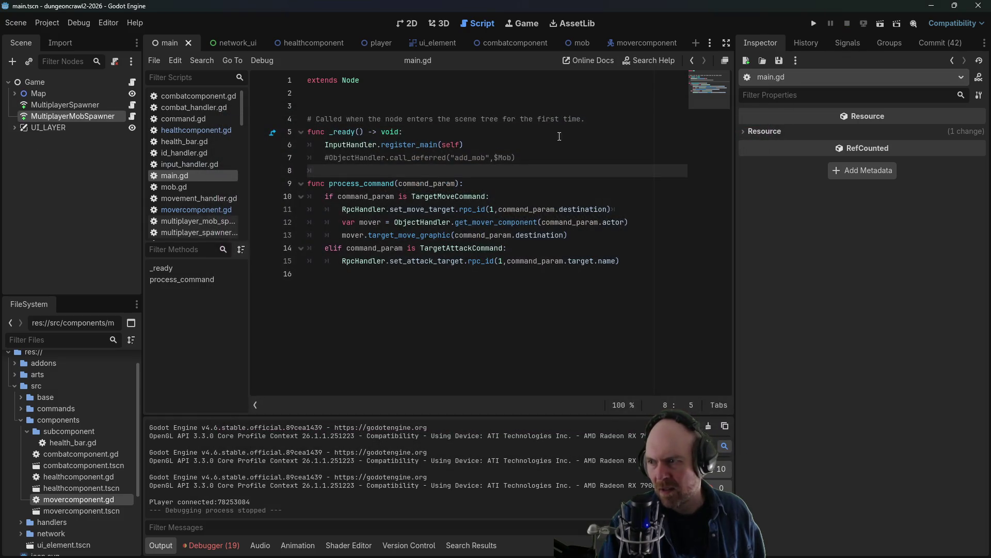
Add print(mover) after the mover lookup, rerun as Server, stop, and open input_handler.gd.
click(627, 210)
click(640, 222)
key(Return)
text(print(mover)
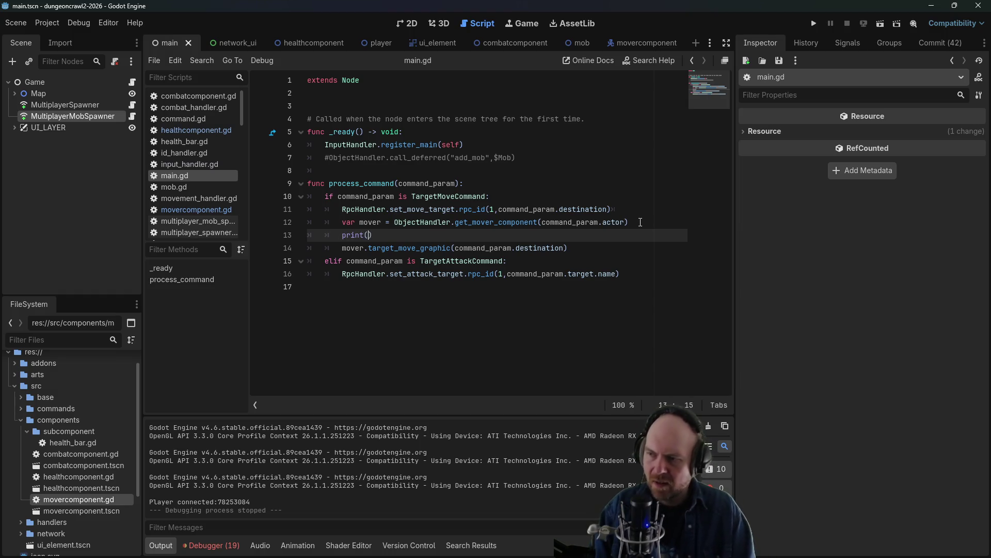
key(F5)
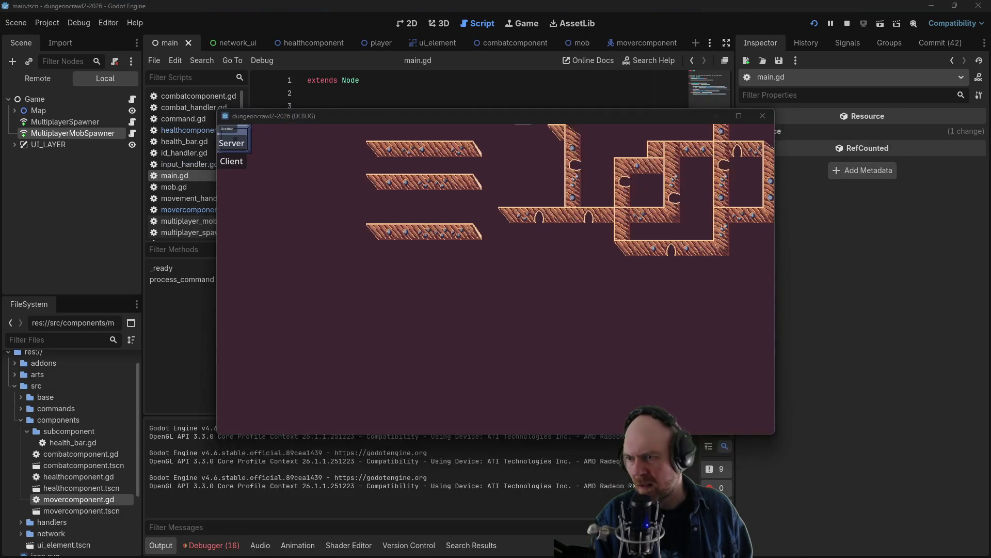
click(232, 160)
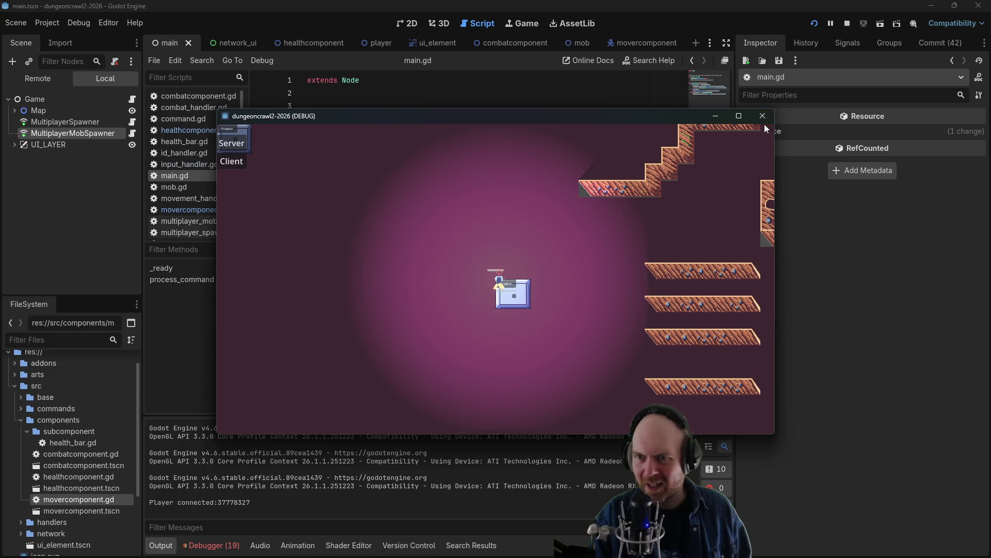
click(847, 23)
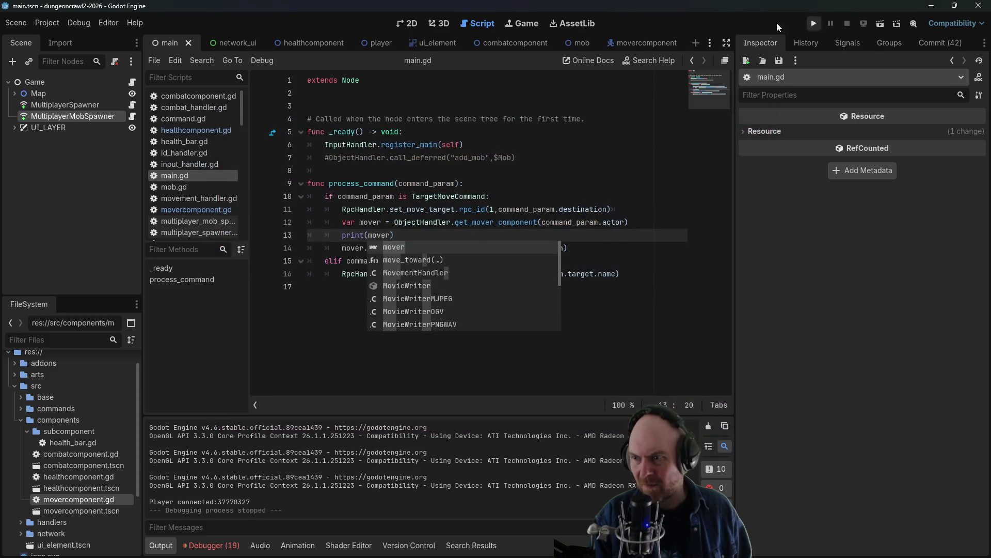
click(430, 119)
click(187, 161)
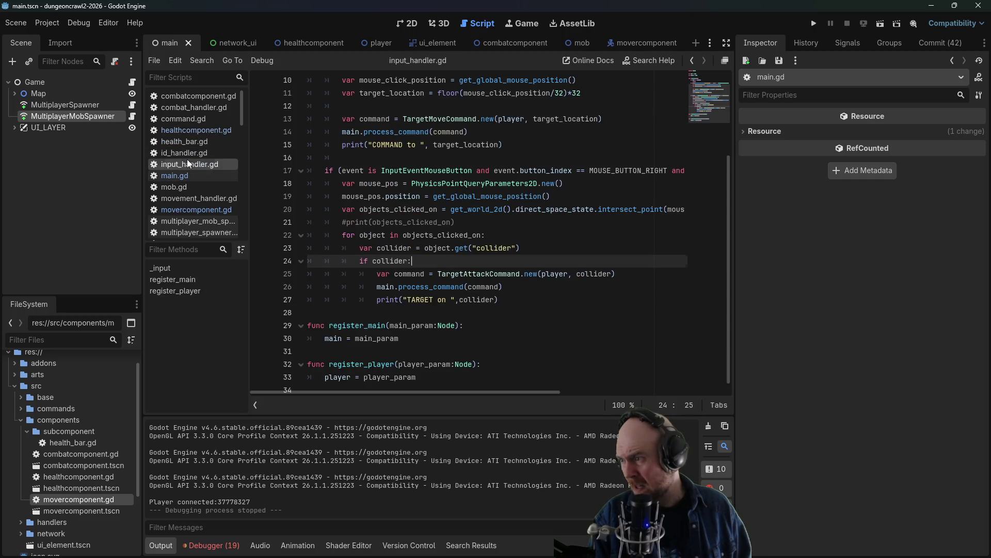
Review input_handler.gd's player variable declaration and early-return check.
scroll(379, 178, up, 3)
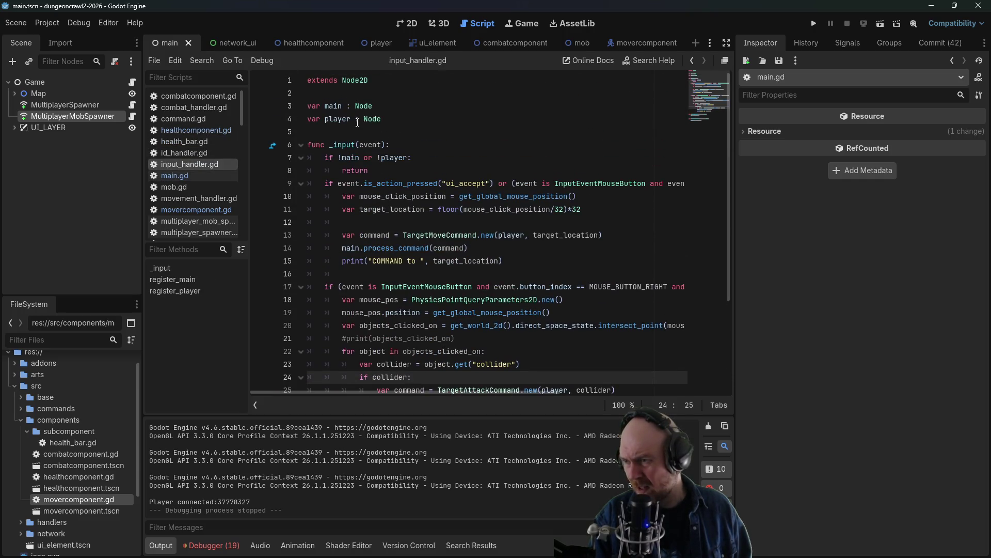
click(383, 120)
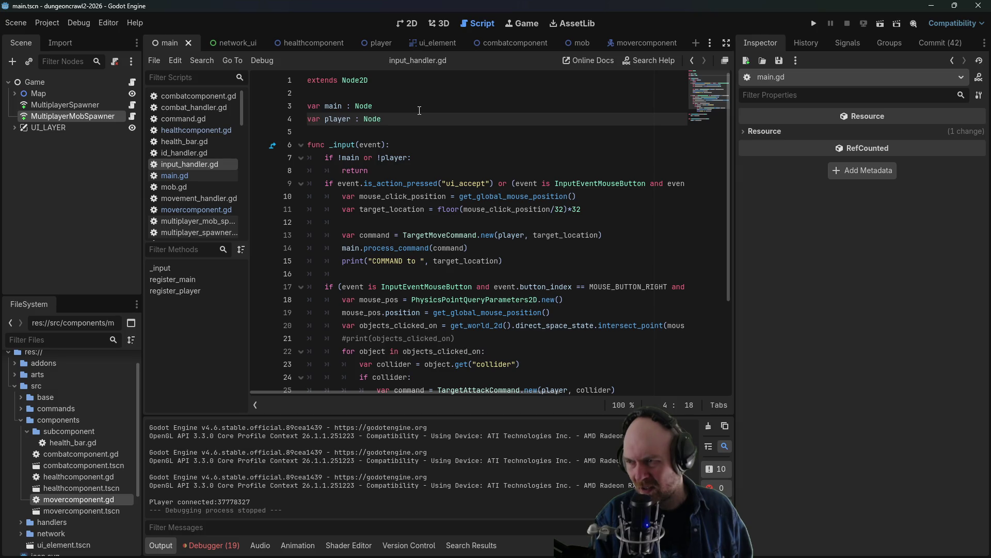
click(394, 171)
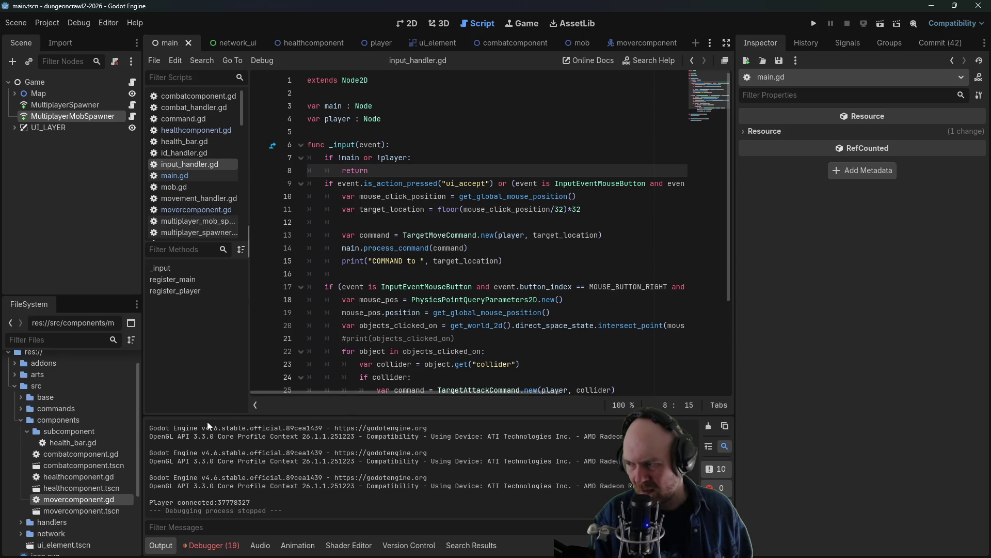
Check the player scene's MultiplayerSynchronizer, then assign player.tscn as the main MultiplayerSpawner's Network Player.
click(22, 419)
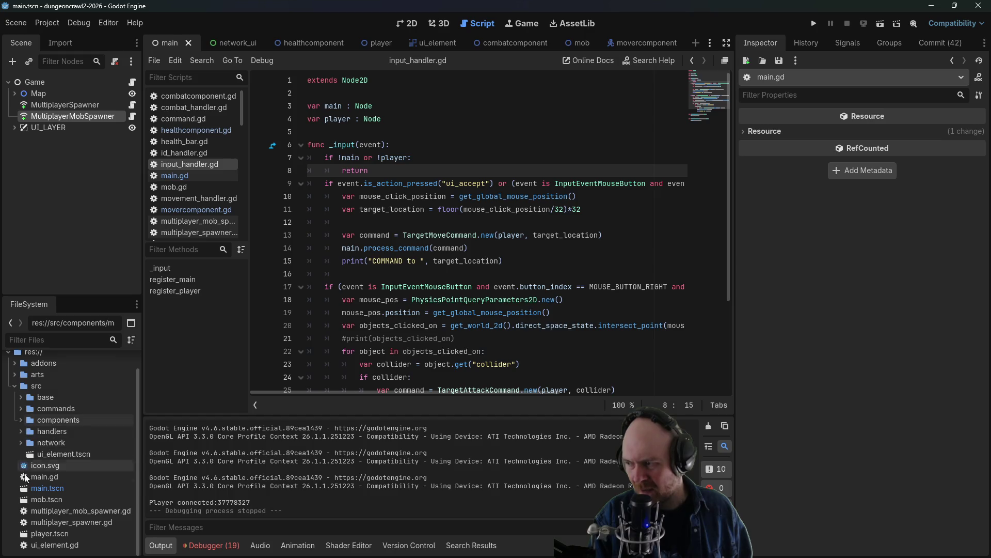
click(15, 386)
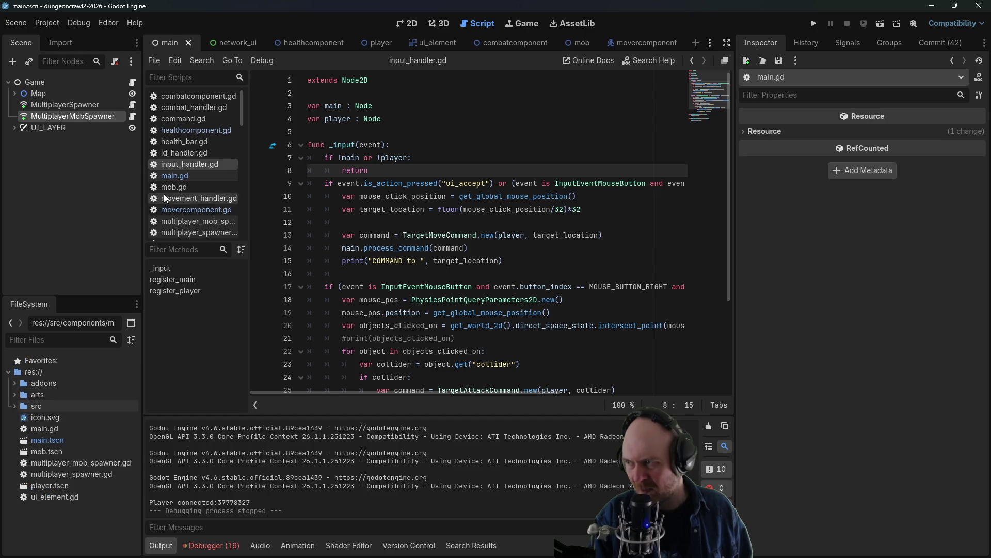
scroll(197, 159, down, 5)
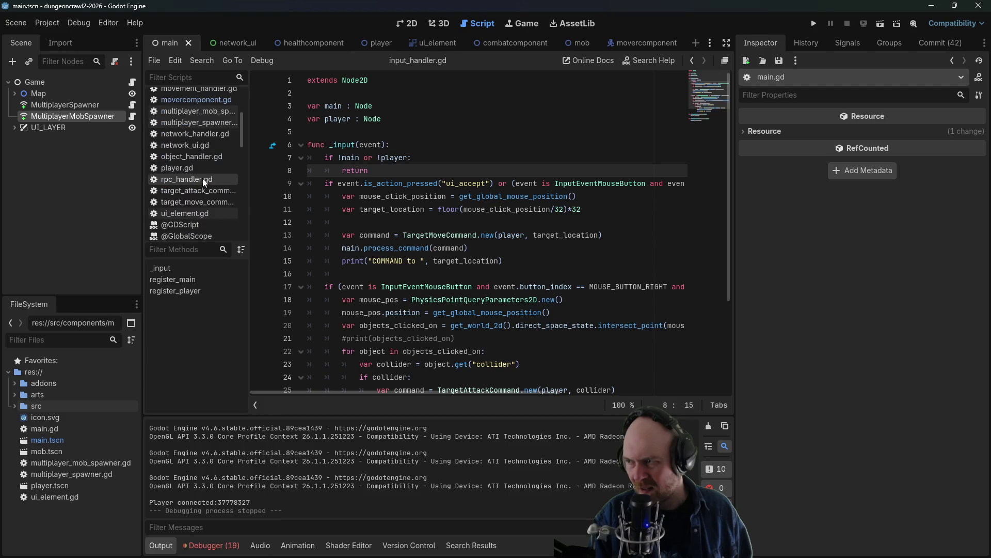
click(379, 43)
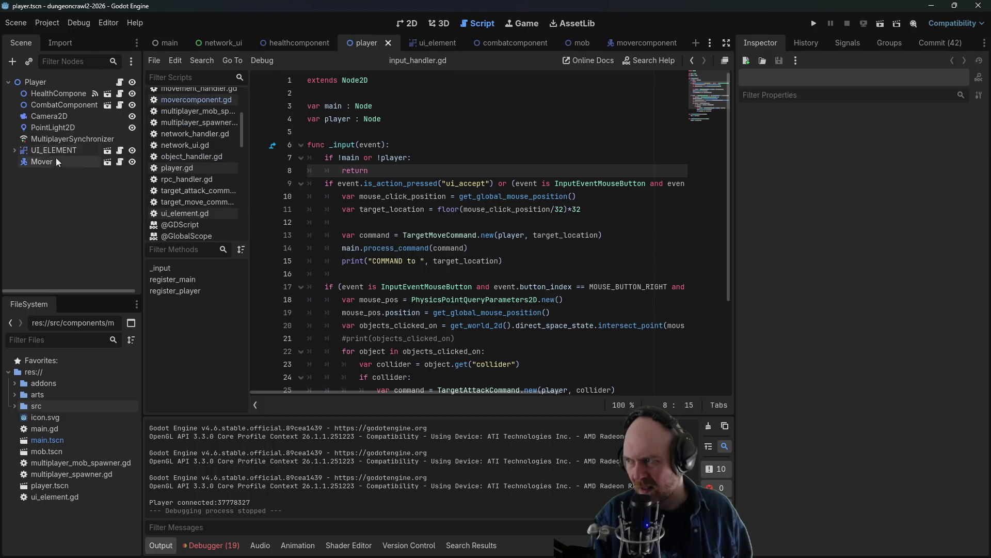
click(45, 143)
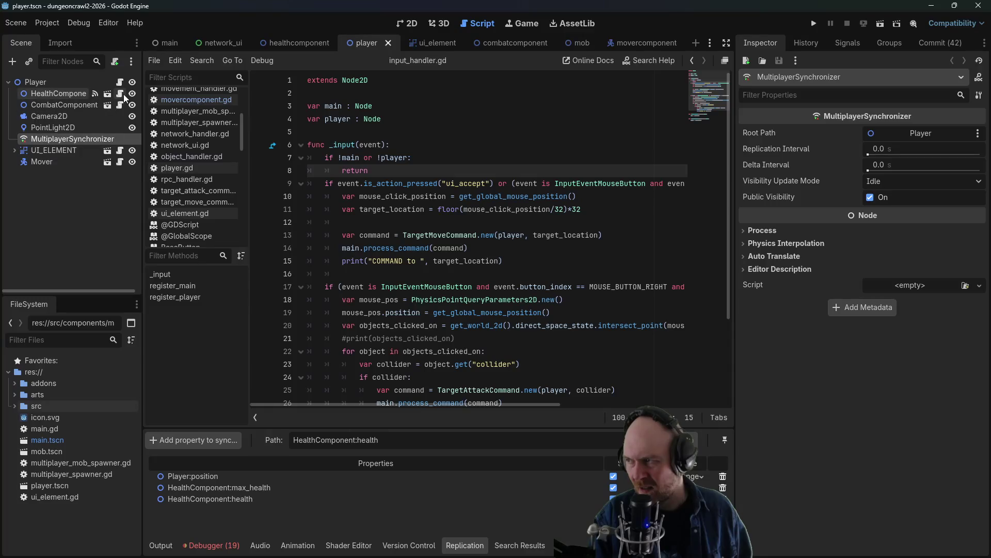
click(164, 43)
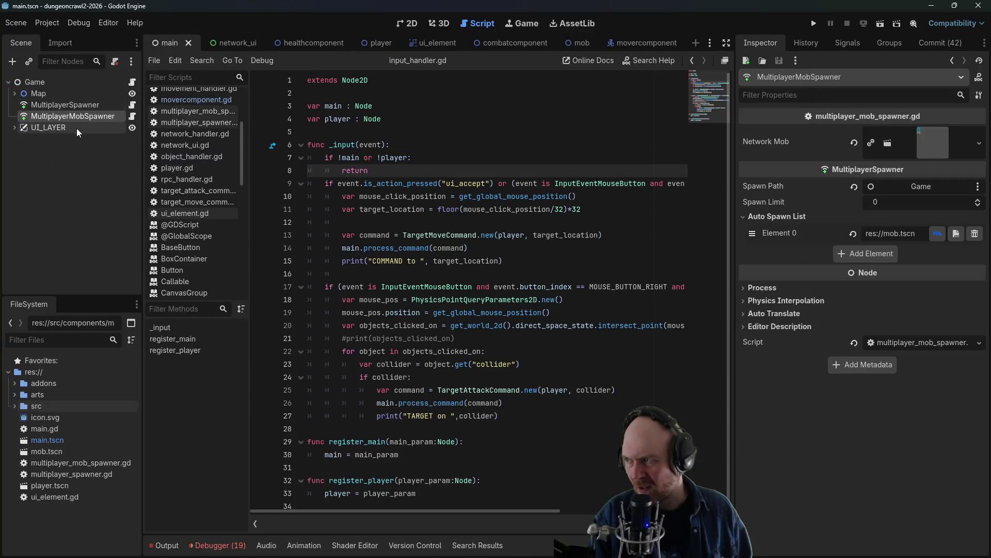
click(73, 104)
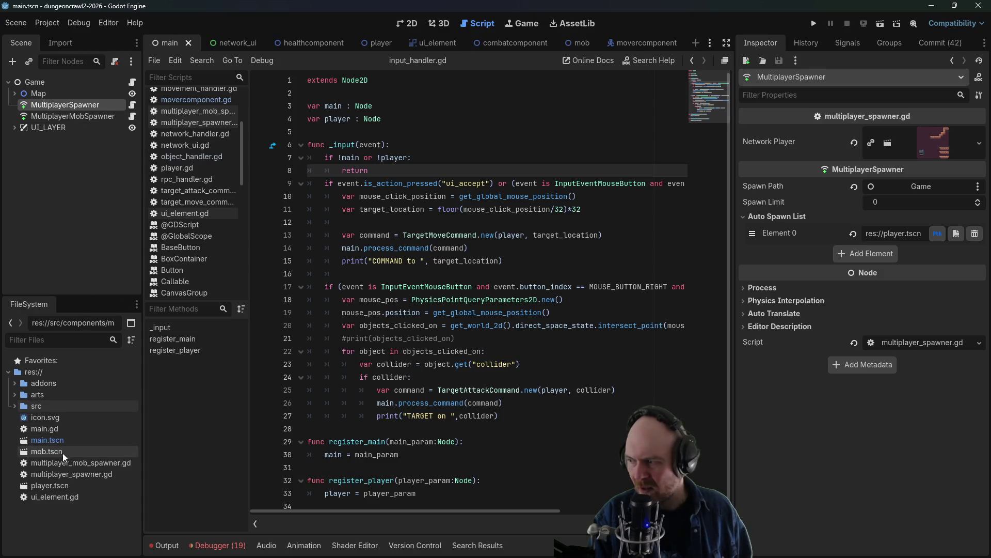
mouse_move(54, 487)
mouse_down()
mouse_move(864, 171)
mouse_move(913, 132)
mouse_up()
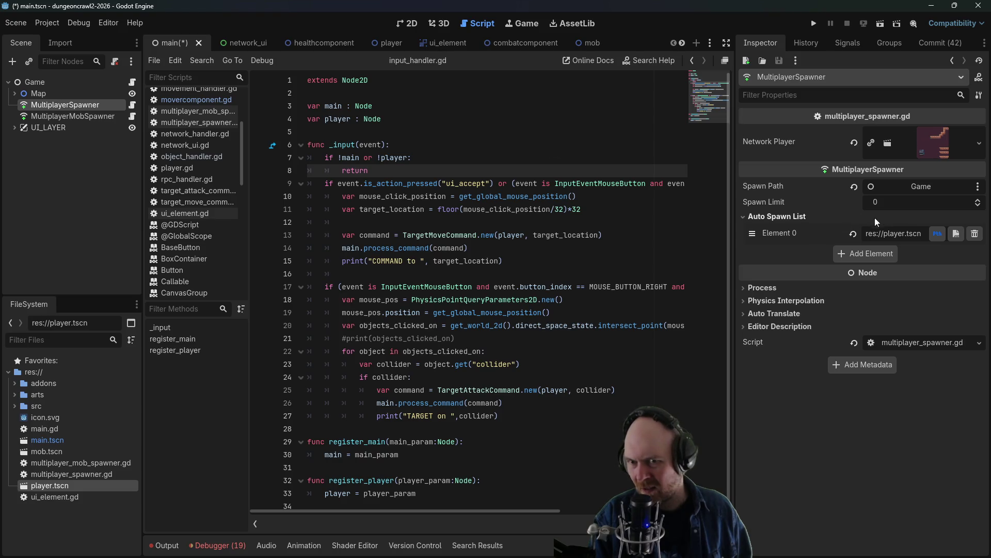
Save and run the project, check the spawned player, then close the game window.
click(814, 23)
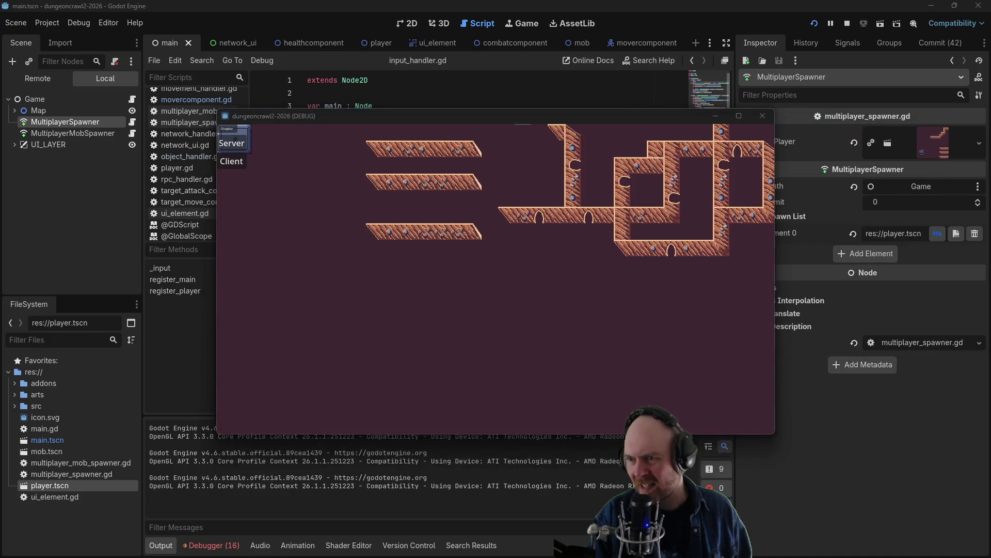
click(245, 162)
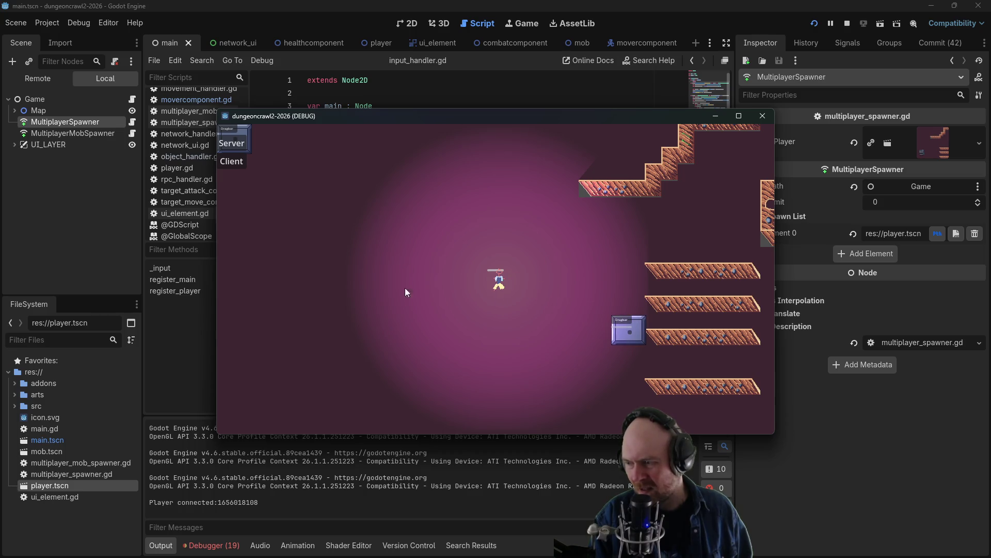
click(762, 116)
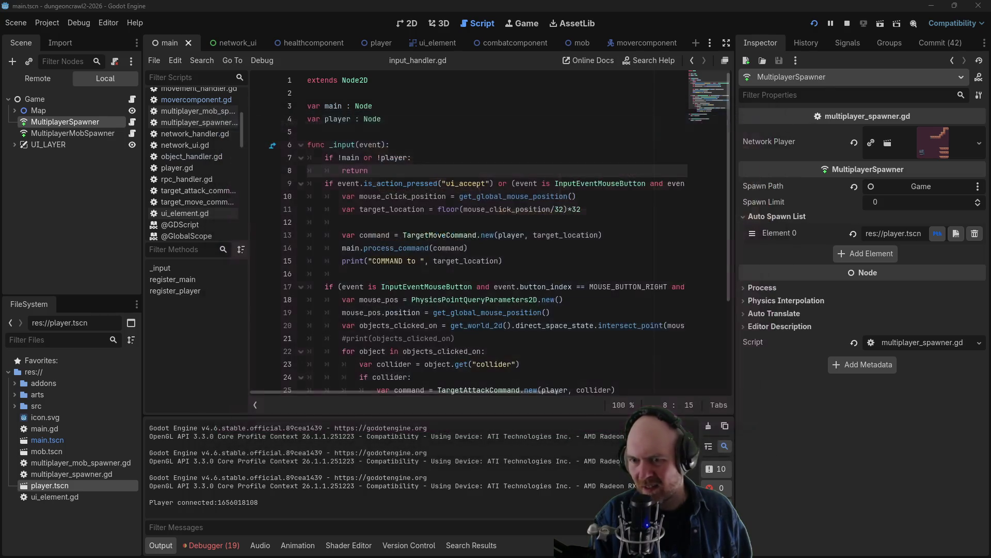
click(366, 260)
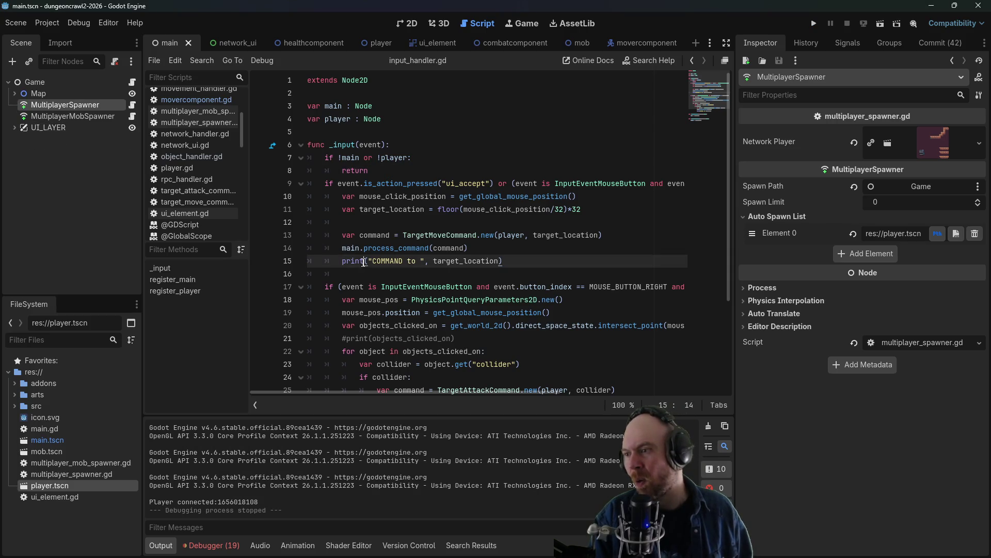
Select main.tscn in the project files and switch to the player scene.
click(59, 443)
click(454, 132)
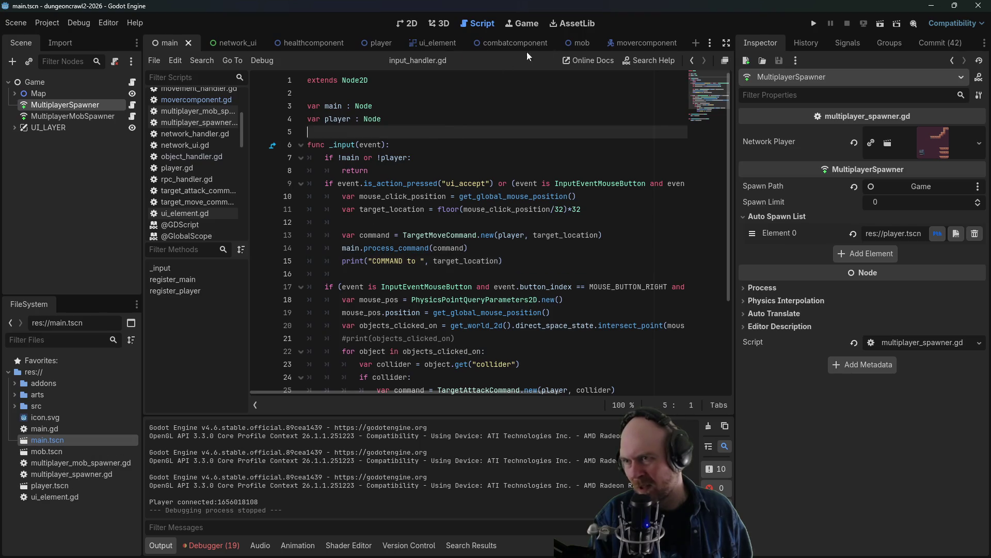
click(376, 43)
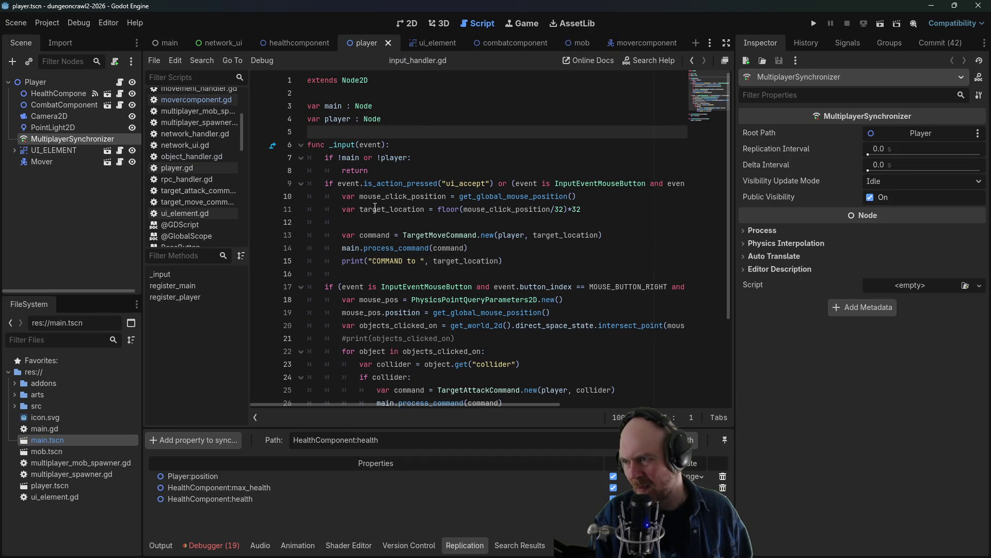
Look over player.gd and the movercomponent scene, then open movercomponent.gd.
click(184, 168)
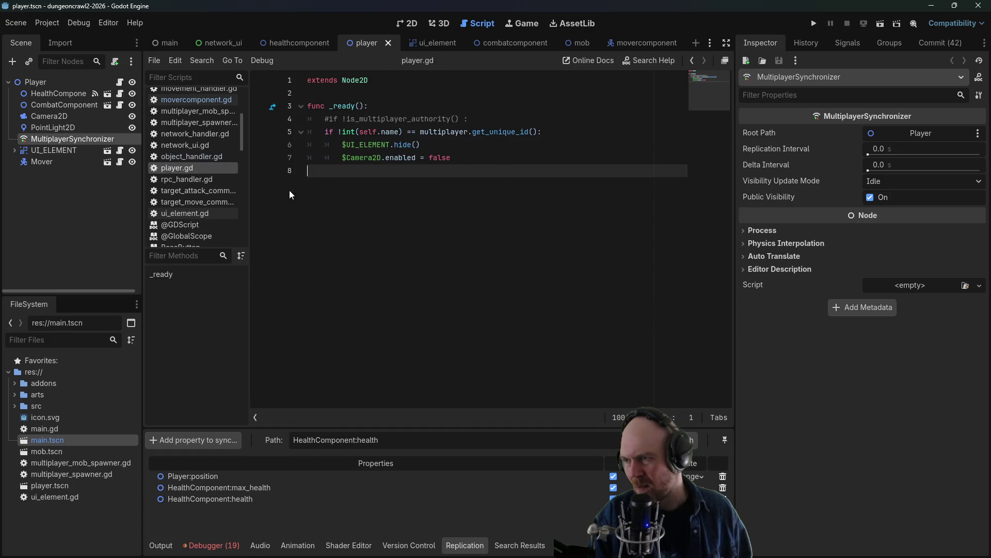
click(632, 44)
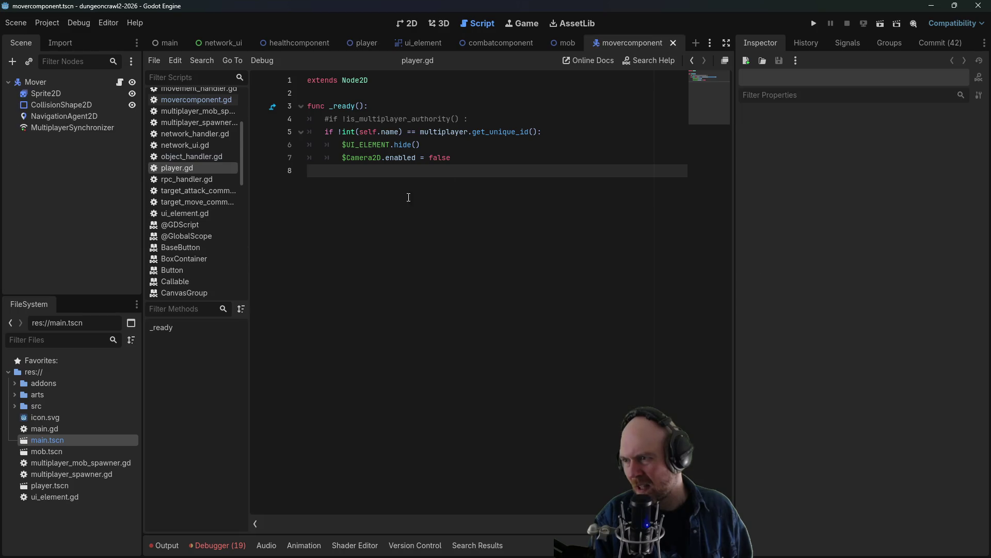
click(367, 45)
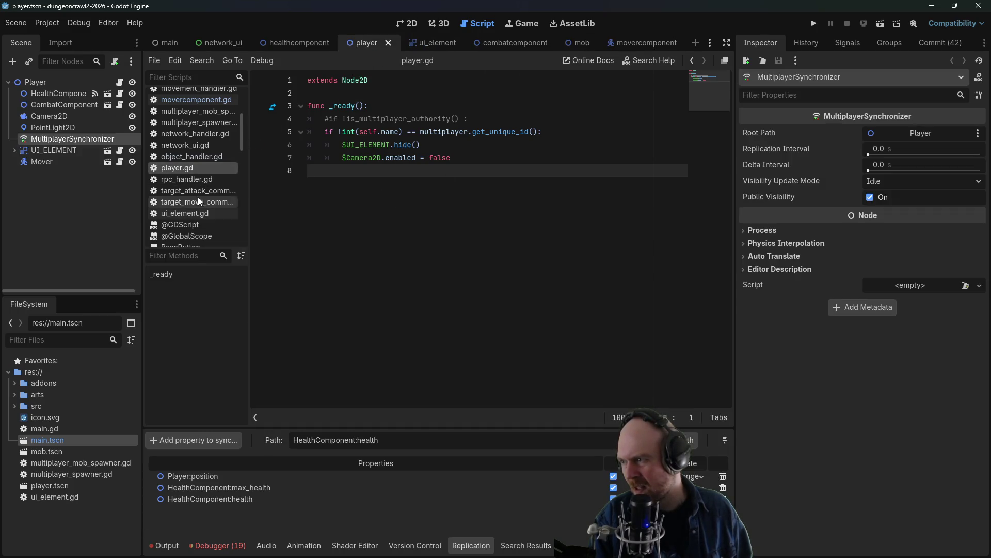
click(204, 102)
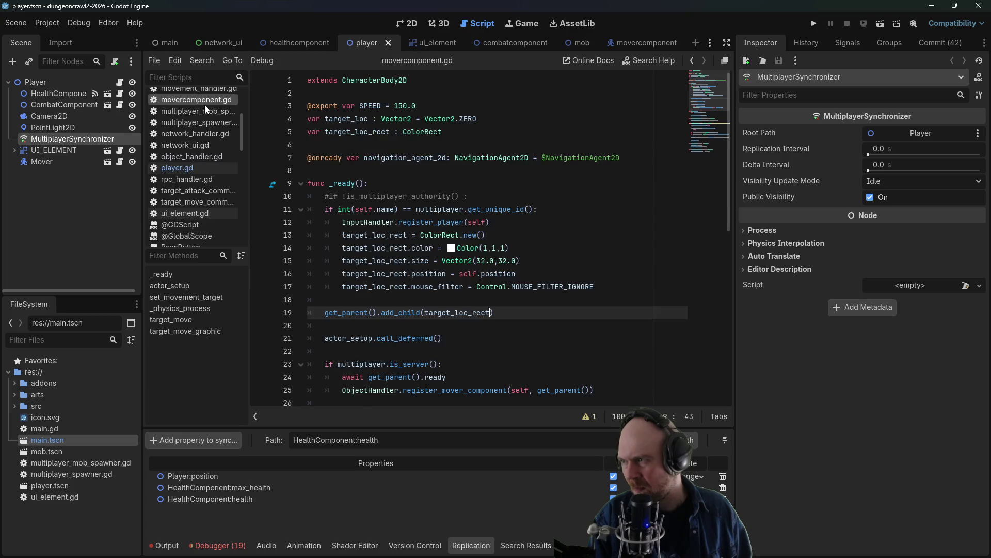
Read through movercomponent.gd's _ready function: add_child, register_player and the unique id ownership check.
click(439, 185)
key(Down)
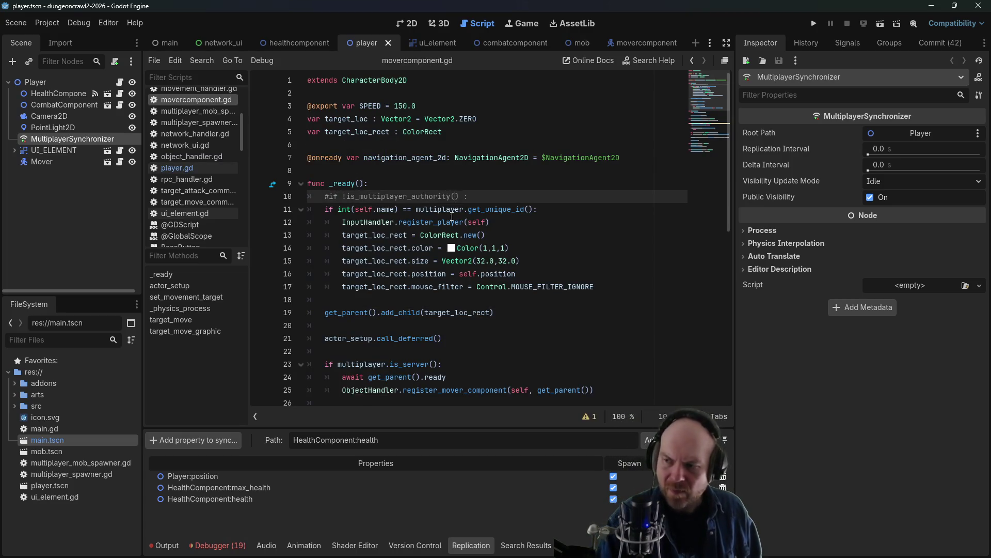
scroll(449, 240, down, 1)
scroll(449, 240, down, 1)
click(406, 262)
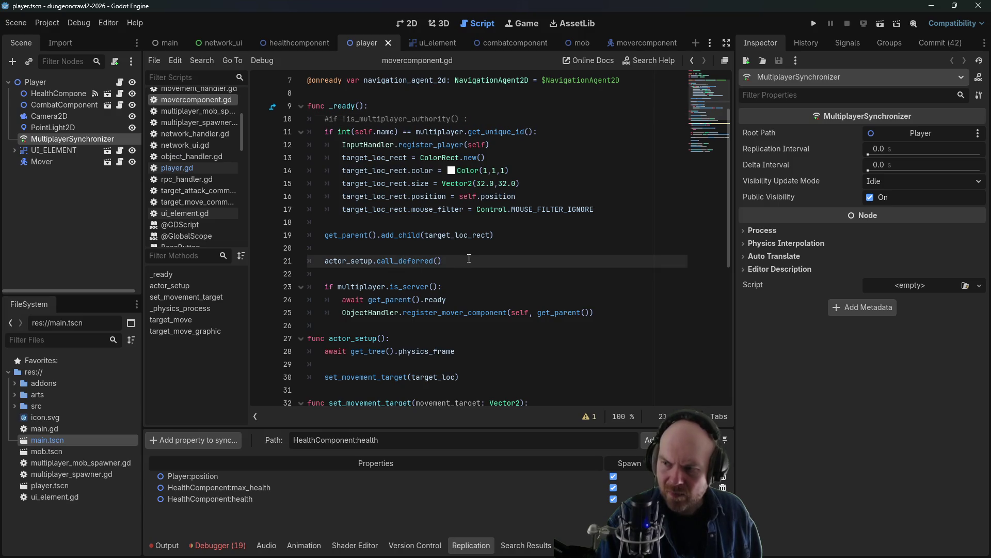
click(482, 248)
key(Up)
key(Up)
scroll(506, 255, up, 2)
scroll(522, 260, down, 2)
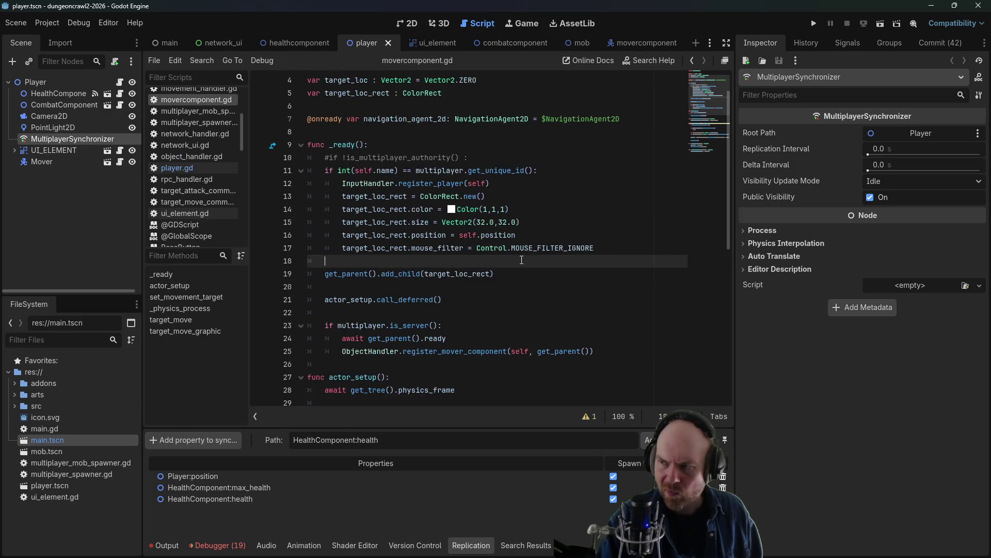
scroll(522, 260, down, 3)
scroll(547, 207, up, 4)
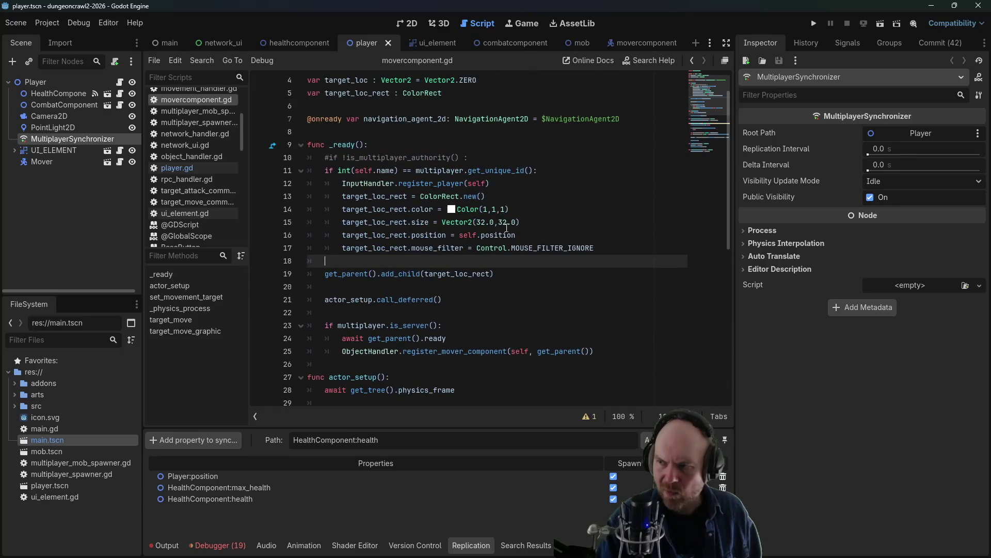
key(Up)
key(Up)
key(Up)
click(393, 182)
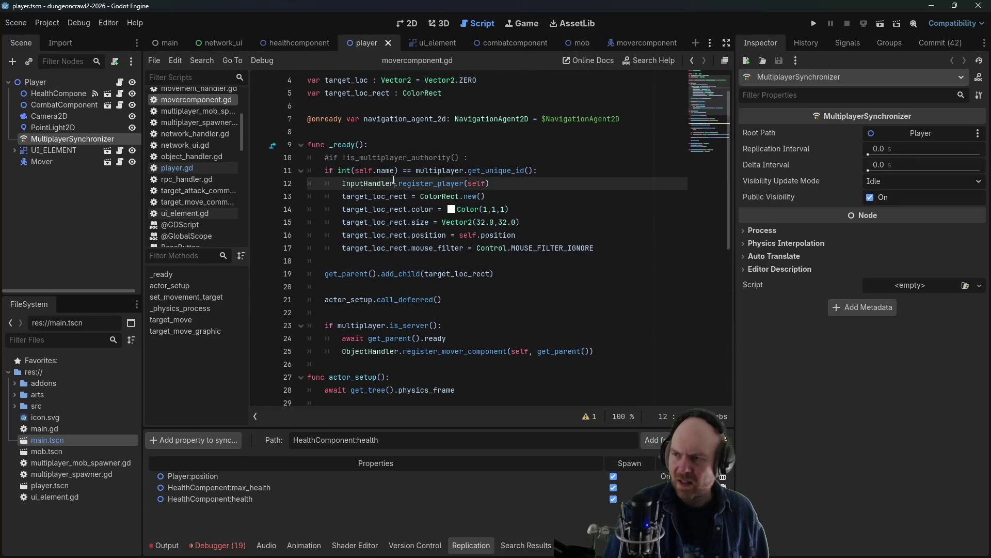
click(515, 174)
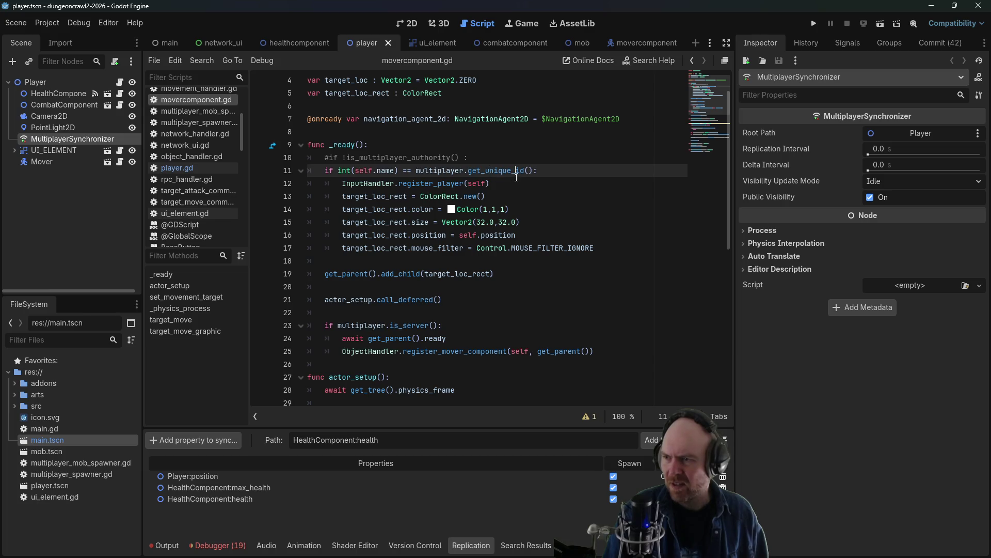
Replace self with get_parent() in line 11's ownership check, save, and run the project as client.
drag(355, 172, 374, 172)
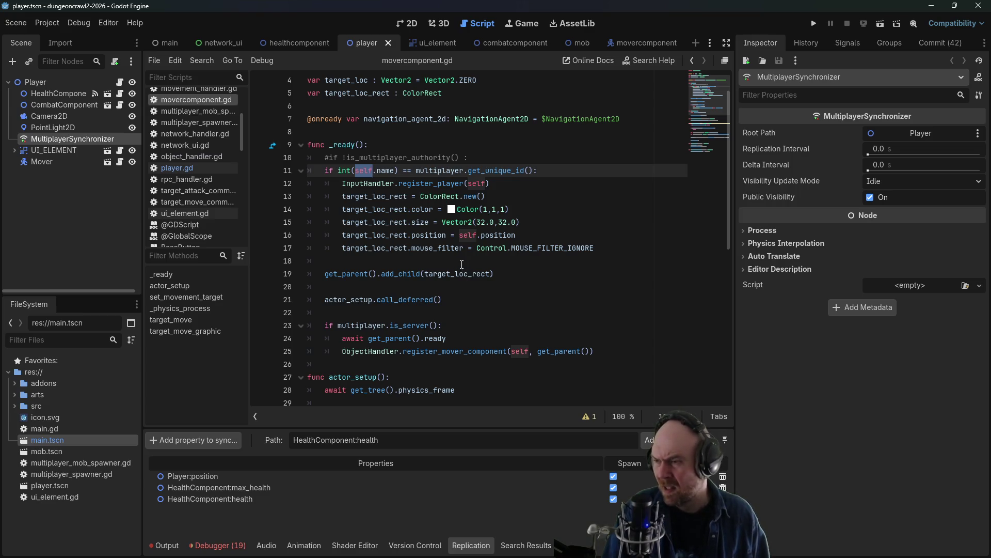
text(get_parent())
key(ctrl+s)
click(484, 223)
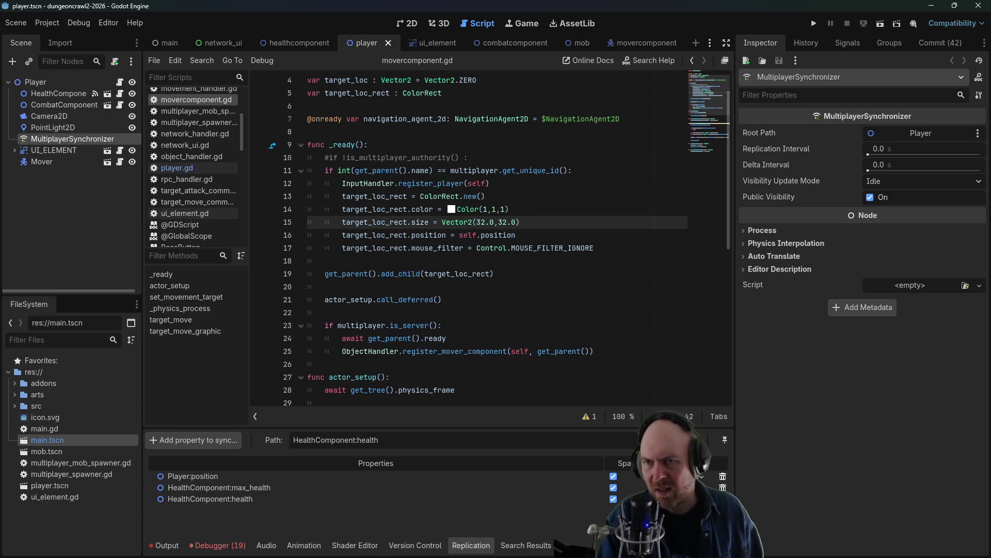
click(815, 24)
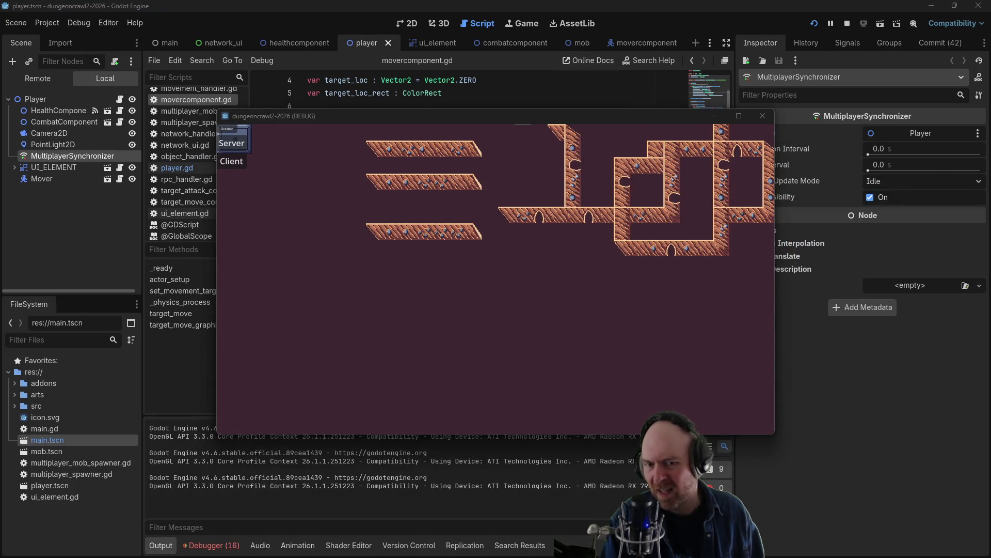
click(232, 161)
After a move order breaks, prefix target_move with 'mover.' on rpc_handler.gd line 5 and relaunch.
click(416, 244)
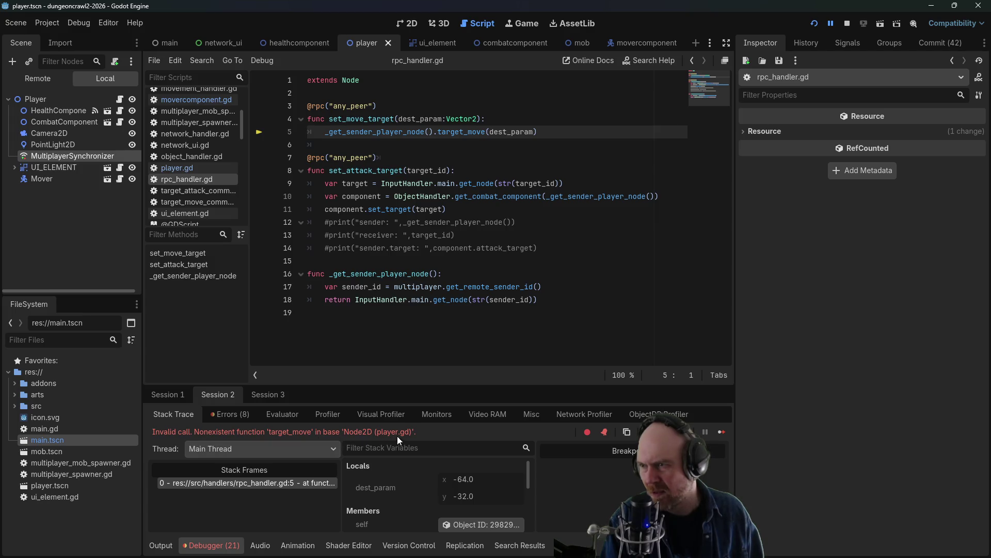
click(439, 133)
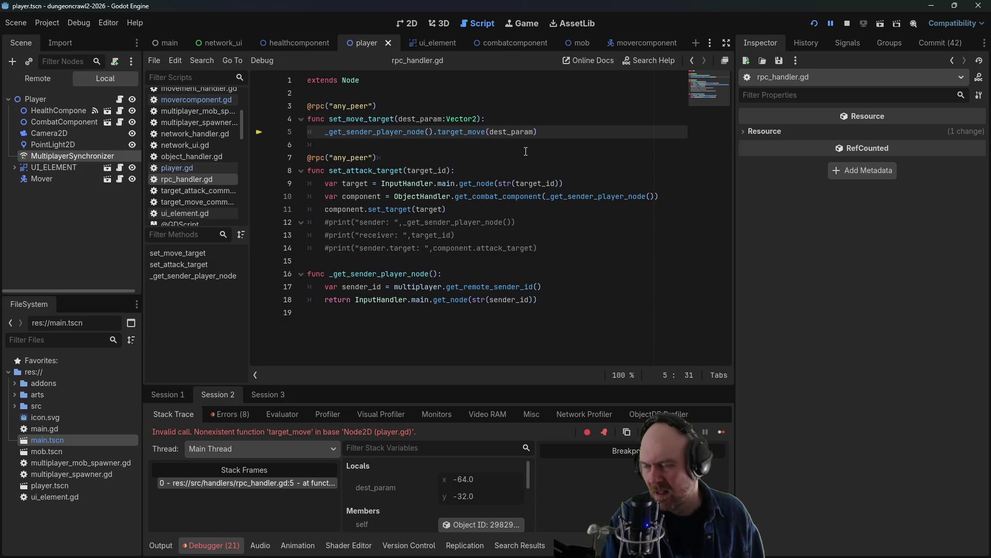
text(mover.)
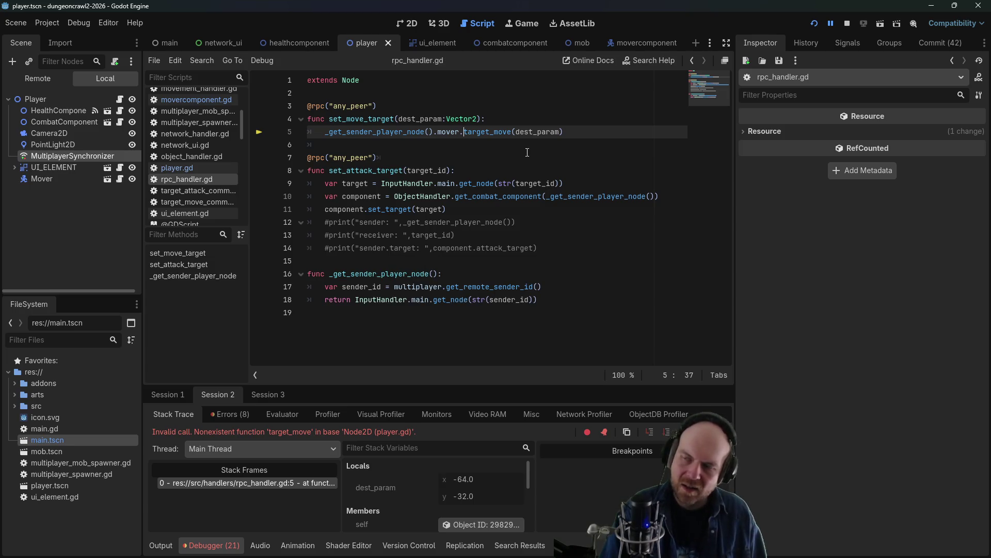
click(847, 24)
click(814, 23)
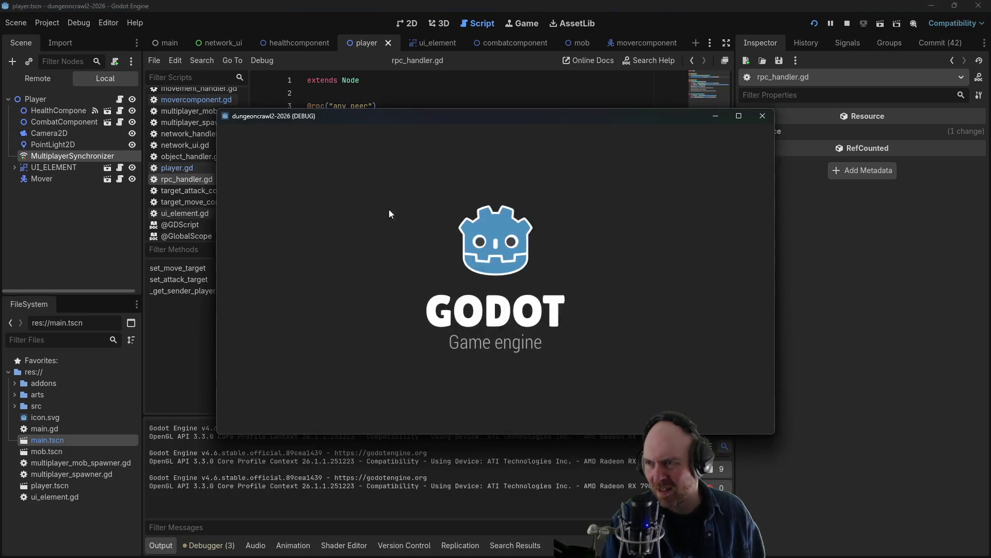
Start as server and inspect main.gd's failing line 14 and movercomponent.gd's target_move_graphic function.
click(232, 146)
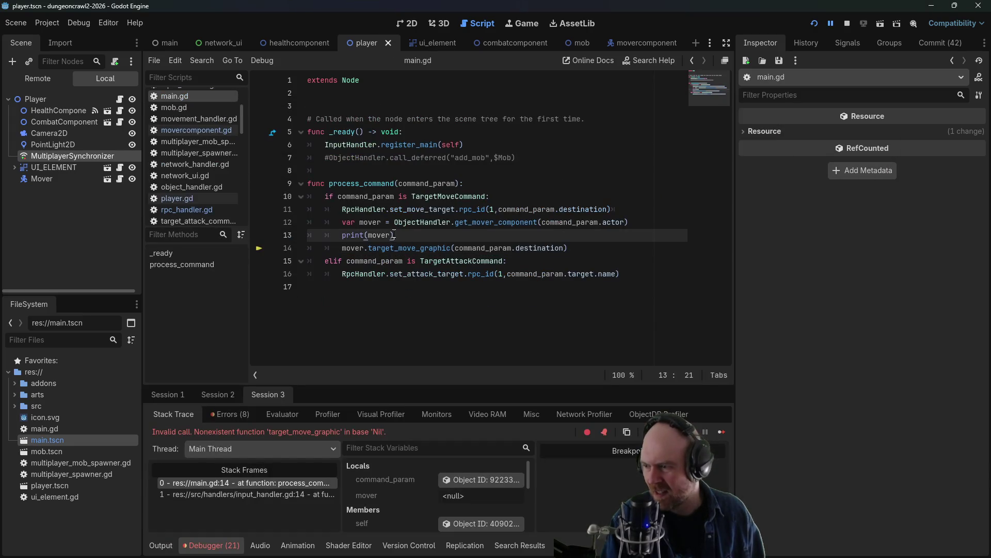
click(413, 297)
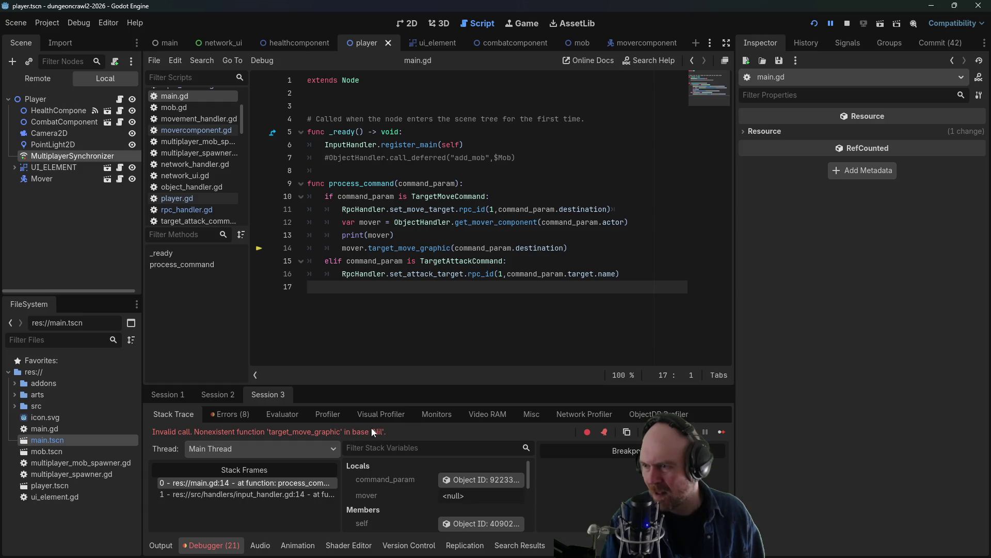
click(416, 249)
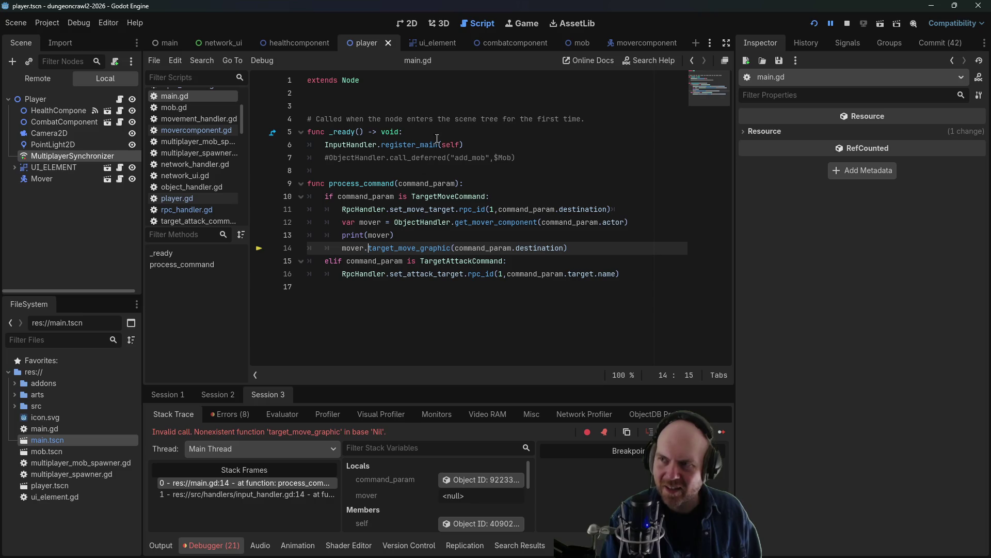
click(193, 129)
scroll(396, 271, down, 7)
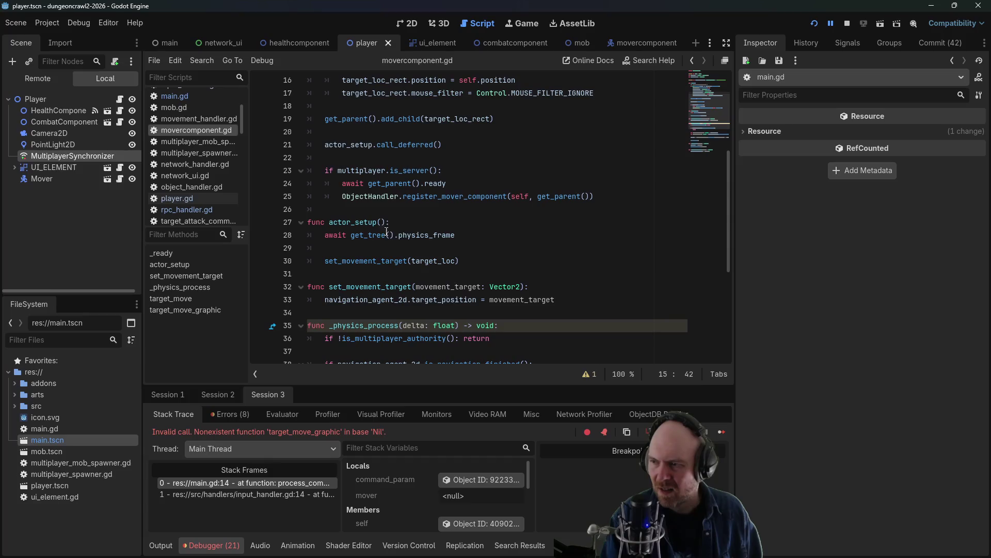
scroll(396, 271, down, 3)
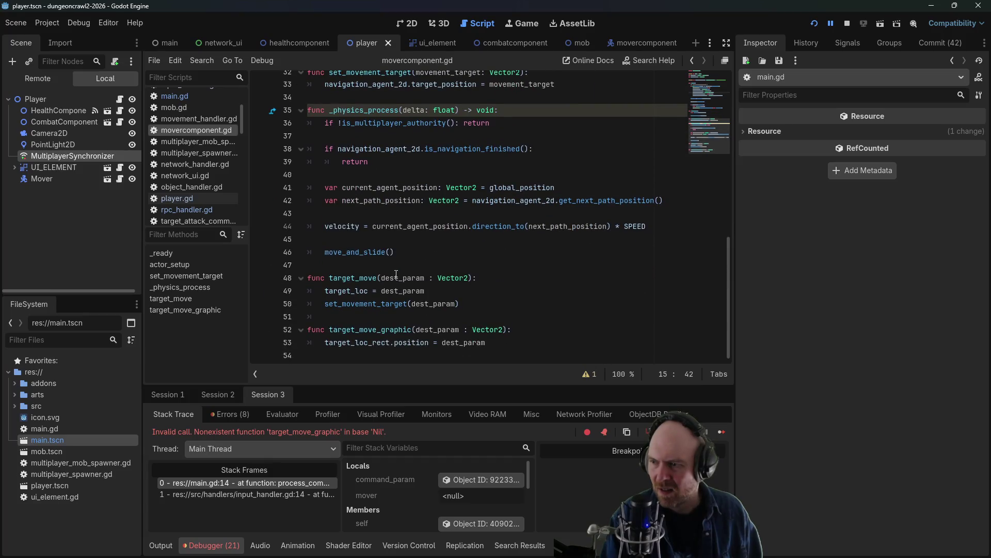
click(366, 334)
click(360, 345)
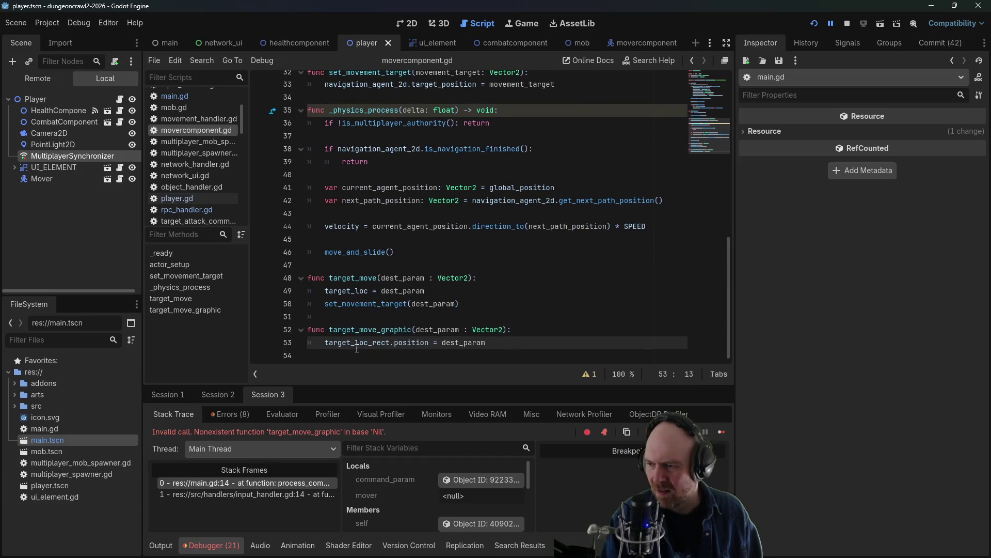
mouse_move(335, 344)
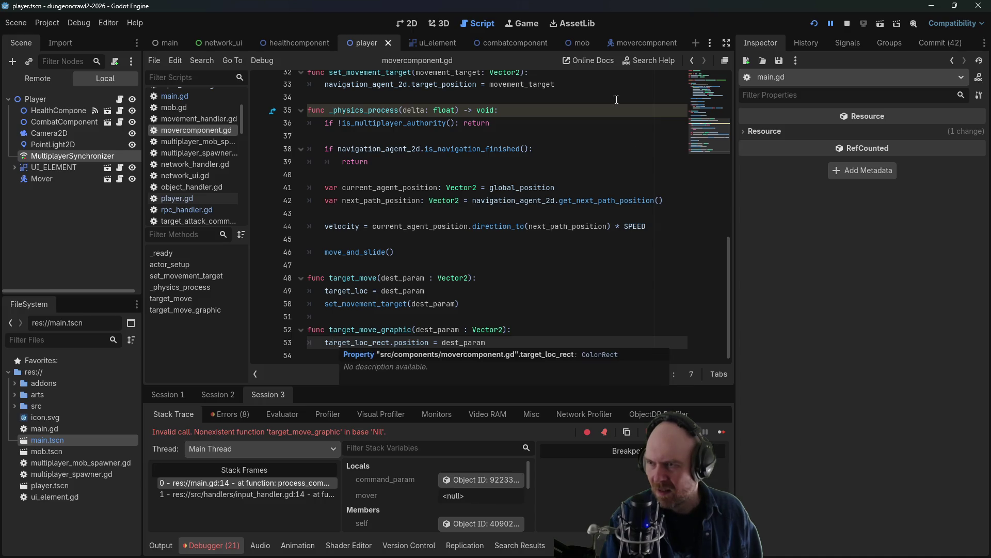
Back in main.gd, confirm the printed mover is <null> in Output, then stop the game.
click(225, 482)
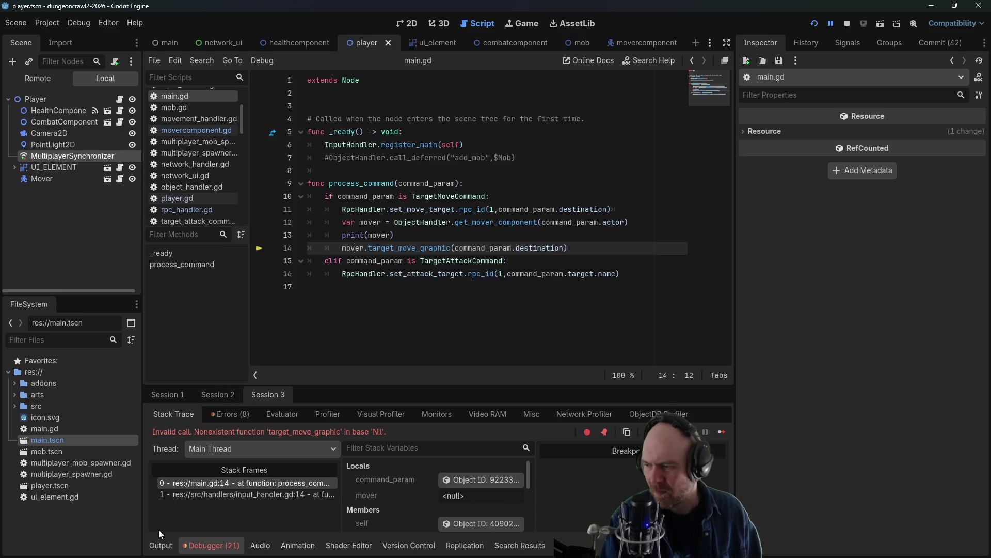
click(161, 546)
click(209, 545)
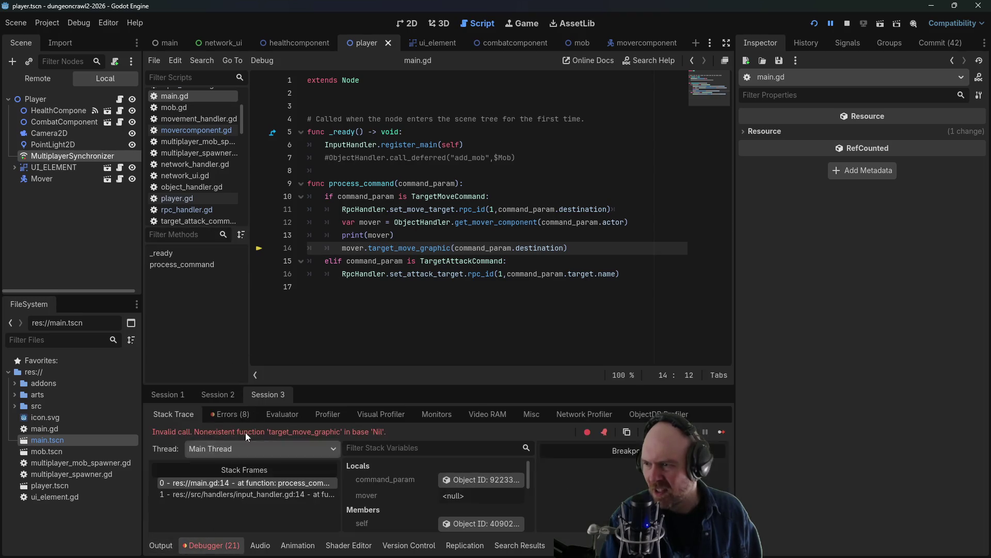
mouse_move(362, 243)
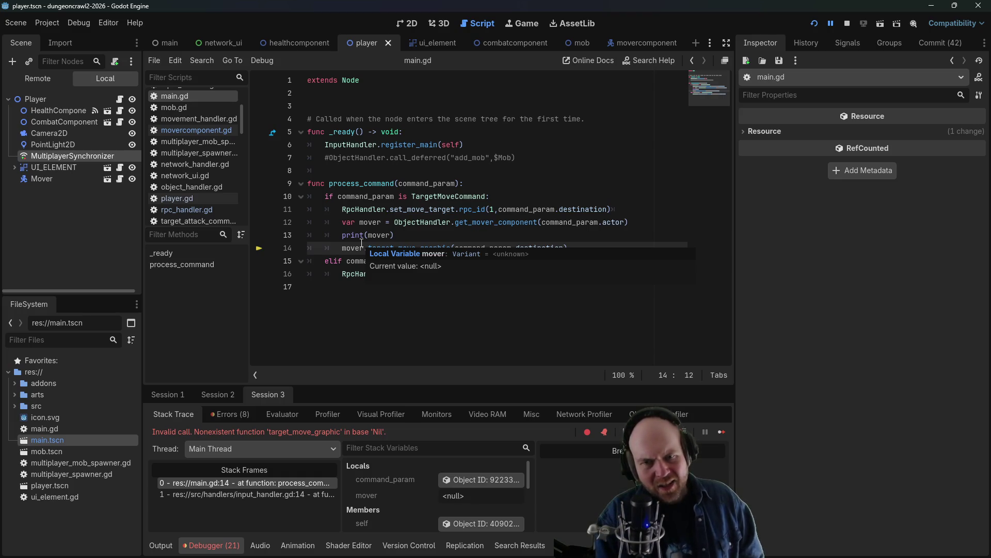
click(455, 235)
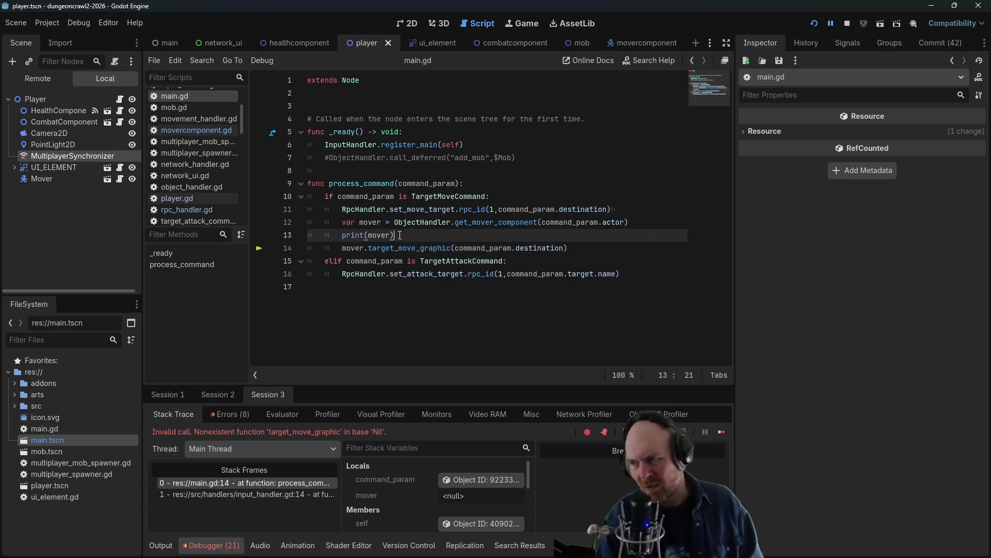
click(845, 24)
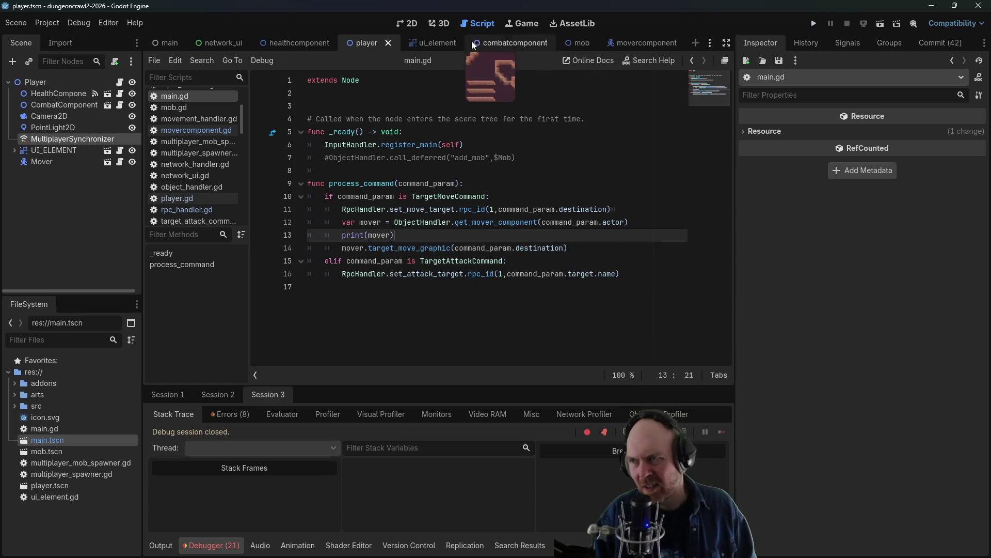
Add print("registered movement component from the :, mob_param) to register_mover_component, save, and run as server and client.
click(198, 186)
key(Up)
key(Up)
key(Up)
click(576, 209)
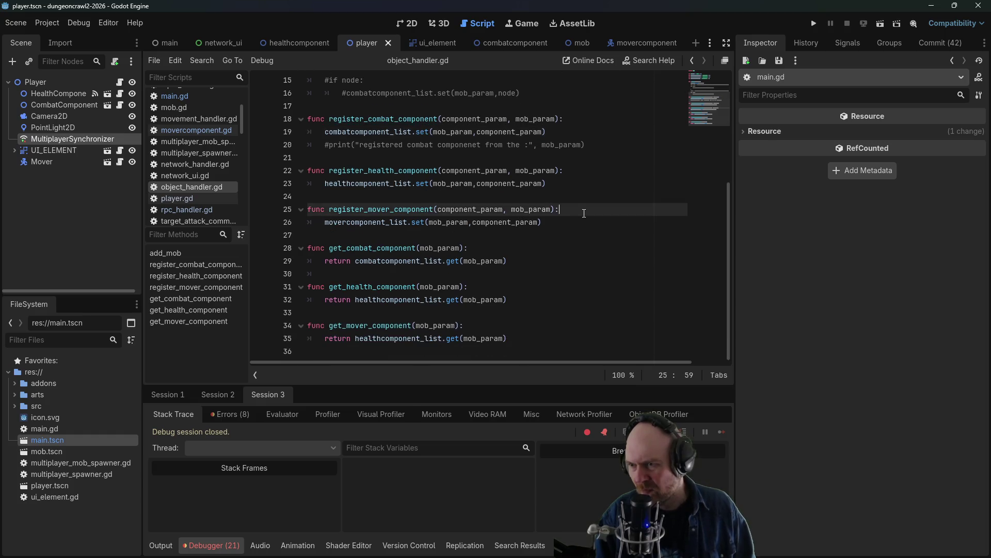
key(Return)
text(print("regi)
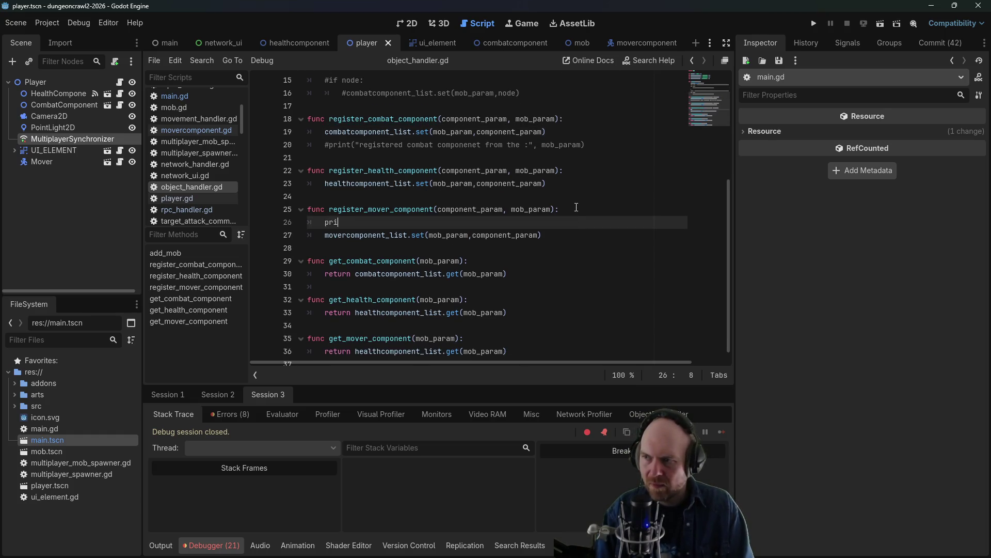
text(stered movement compo)
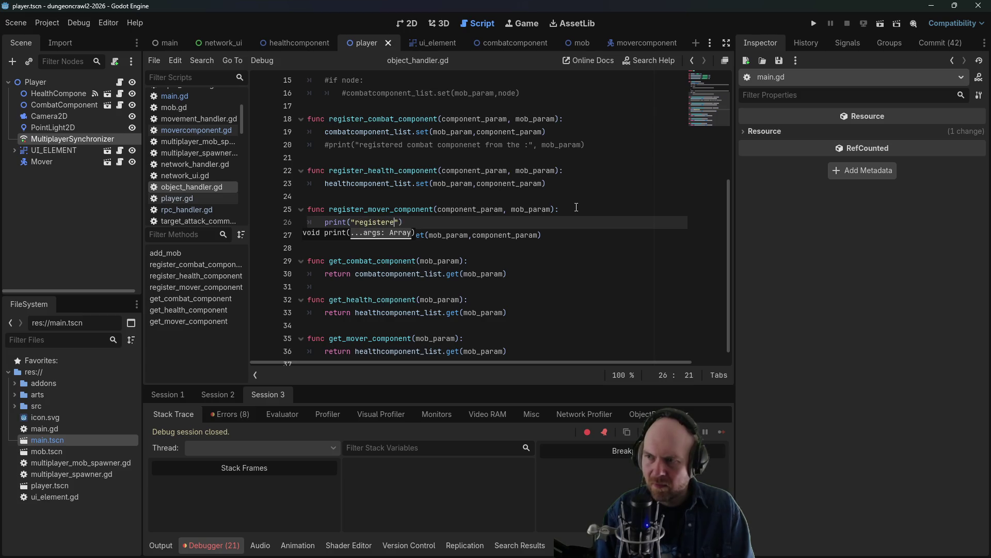
text(nent from the :)
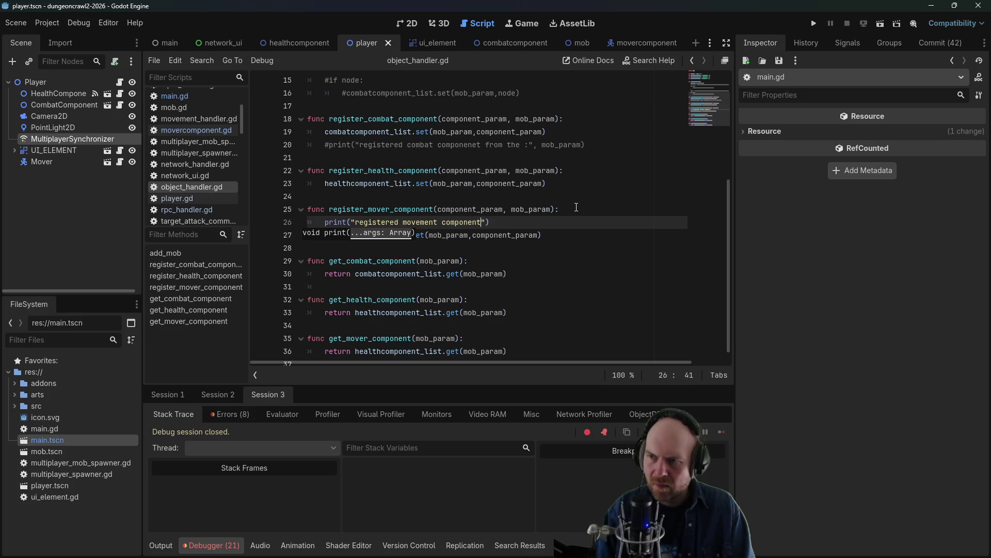
text(, mob_param)
key(ctrl+s)
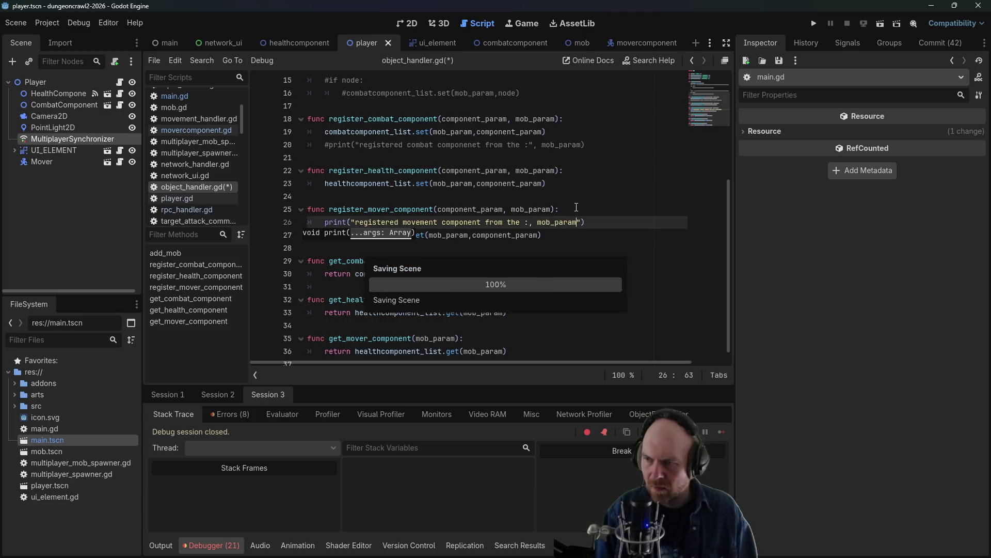
click(812, 23)
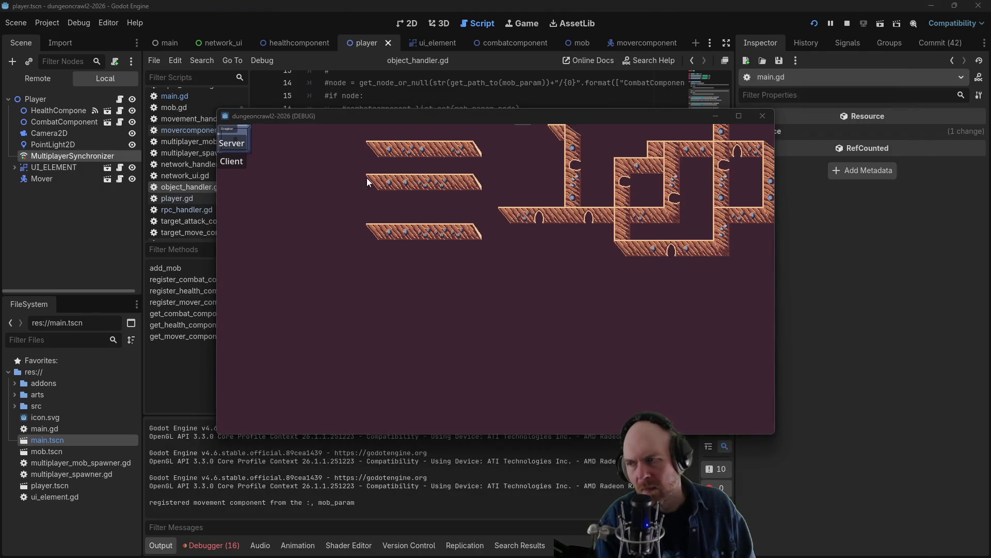
click(231, 162)
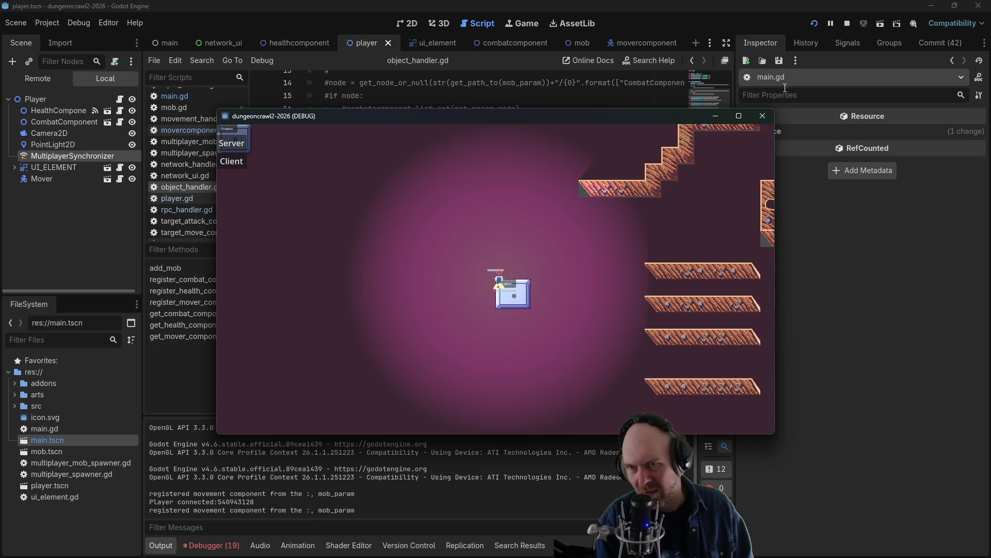
Stop the game, fix the quotes so mob_param is a separate argument, and rerun the project.
click(847, 25)
click(532, 240)
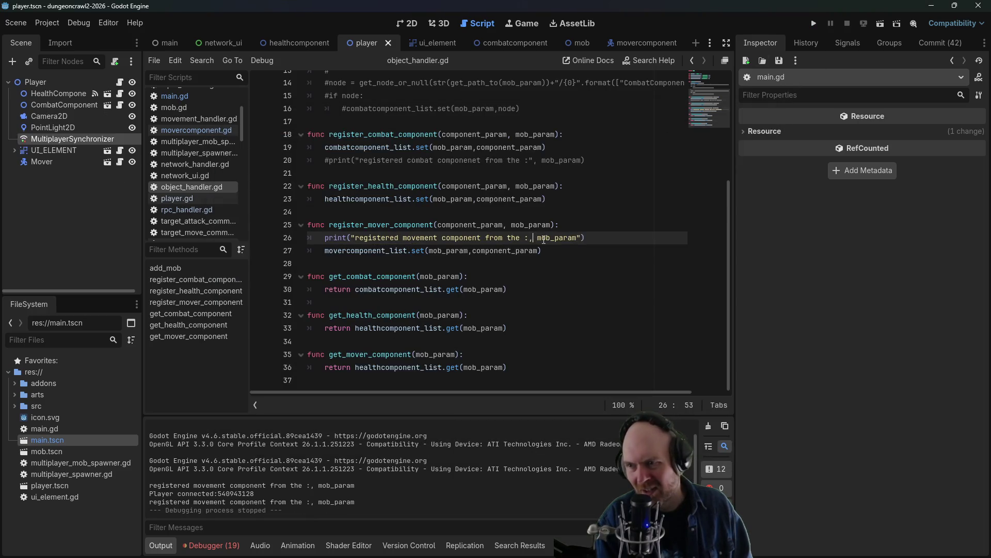
text(")
key(Right)
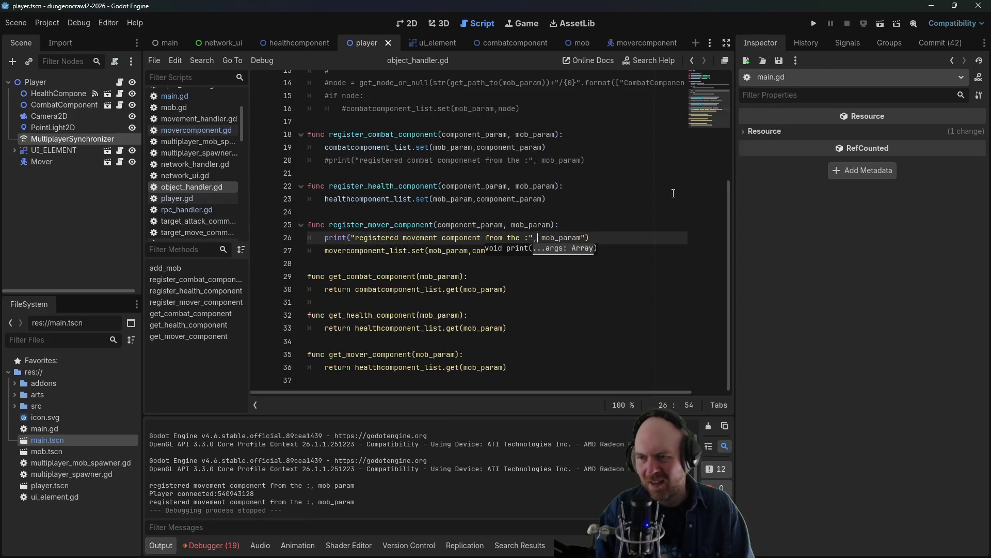
scroll(674, 194, up, 1)
key(Right)
key(Delete)
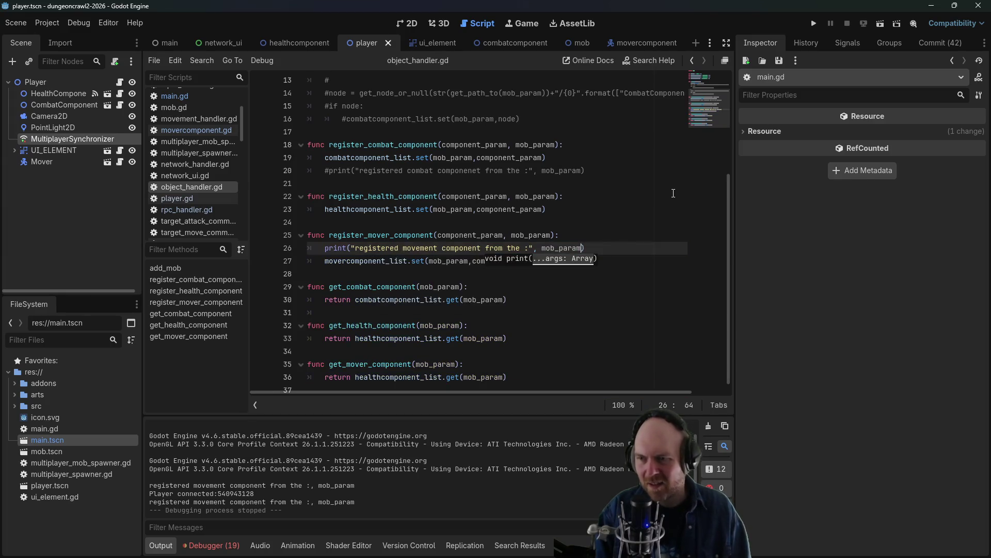
click(815, 24)
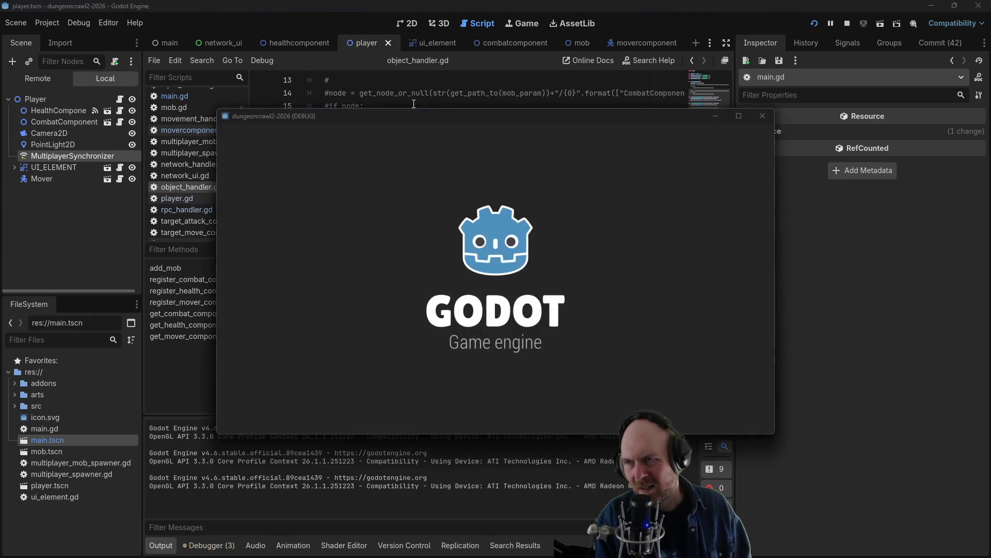
Run as server and client, order a move to hit the null mover error, then open object_handler.gd.
click(241, 145)
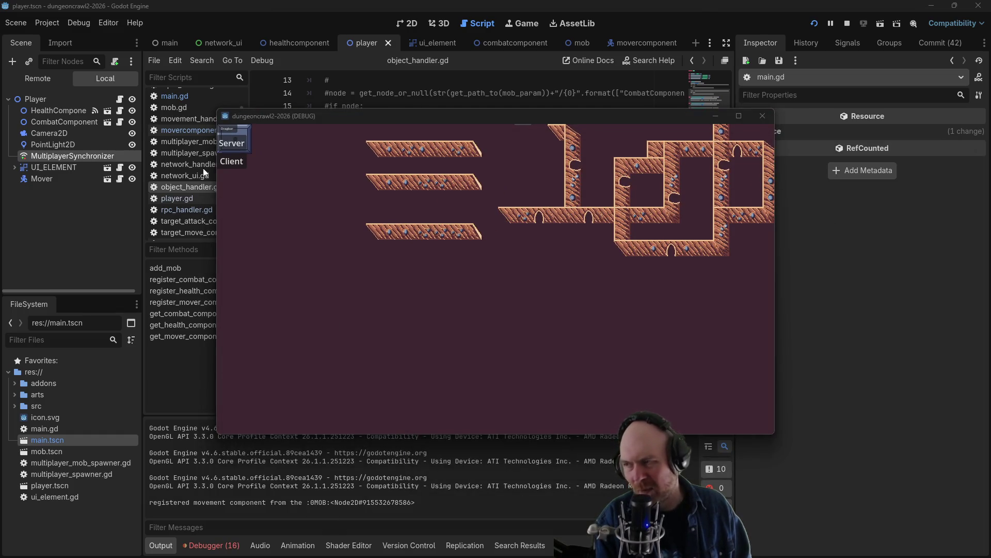
click(231, 163)
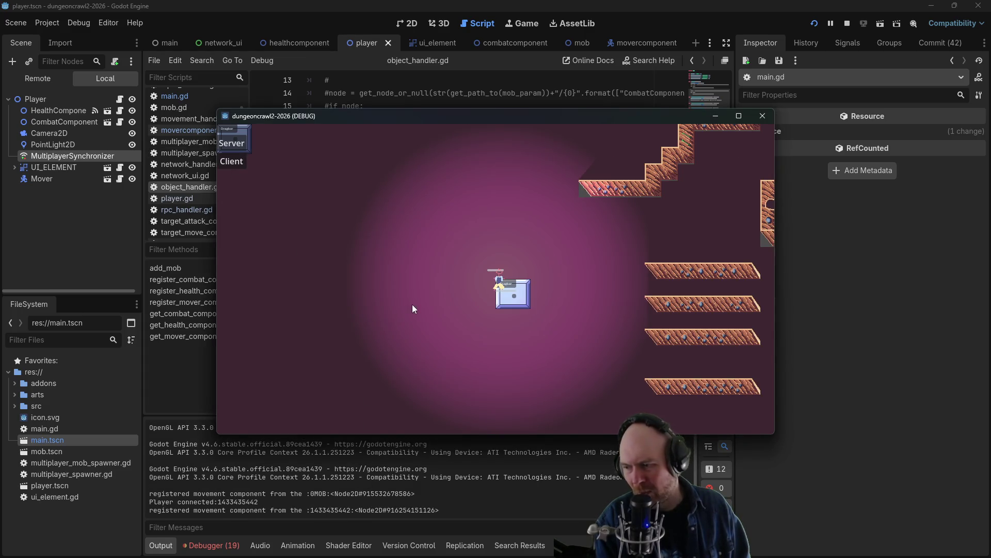
click(438, 253)
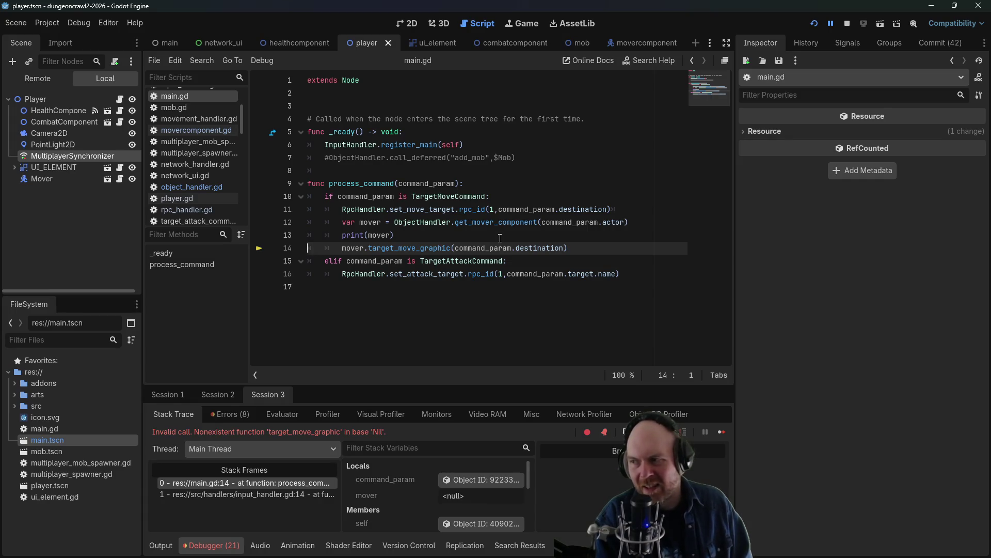
click(626, 42)
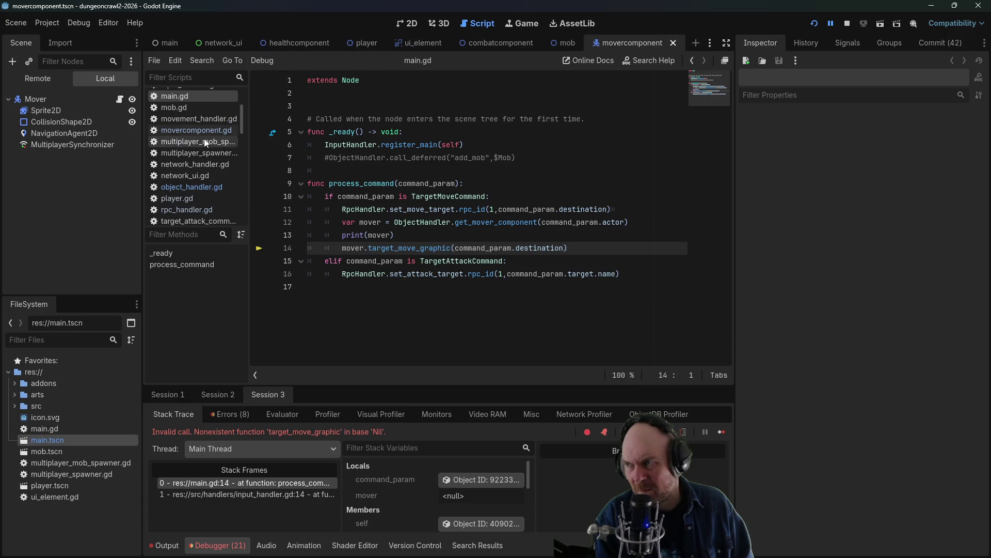
click(200, 190)
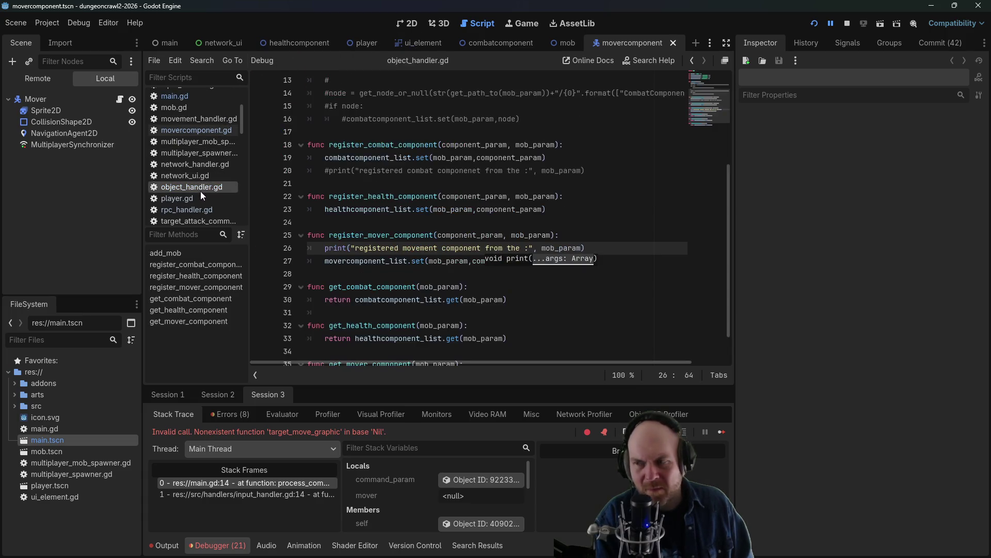
Stop debugging, change get_mover_component's return from health to mover list, and save object_handler.gd.
click(847, 23)
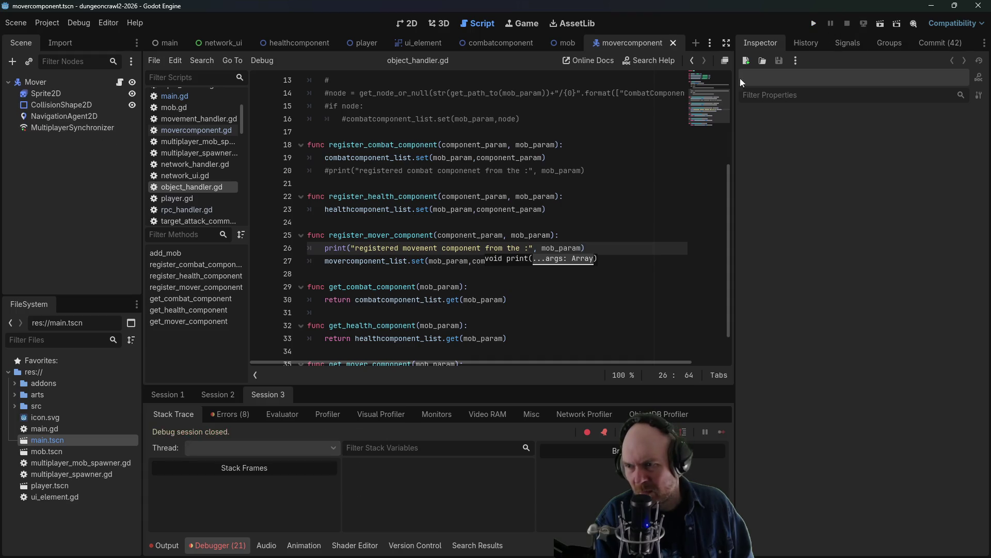
click(510, 198)
scroll(446, 256, down, 1)
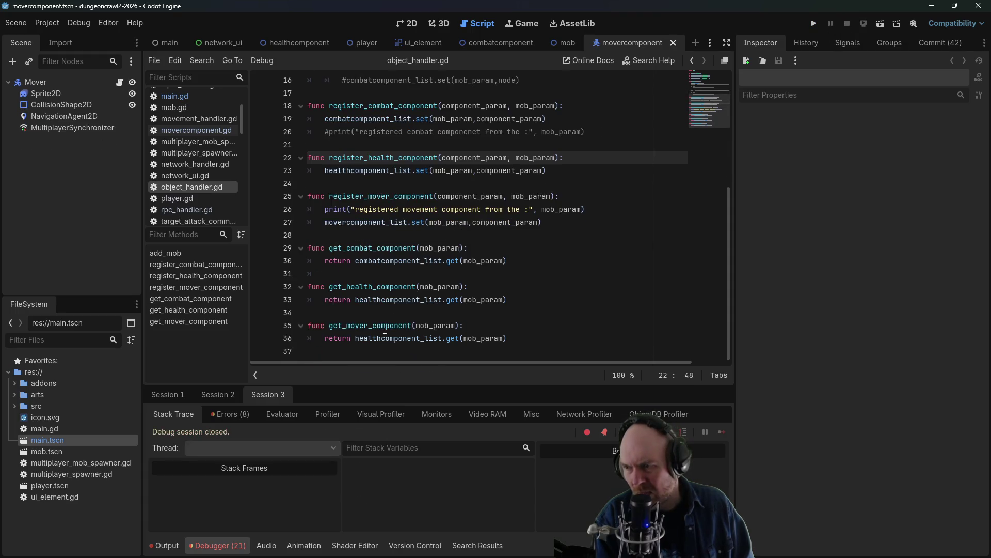
drag(382, 340, 358, 342)
text(mover)
key(ctrl+s)
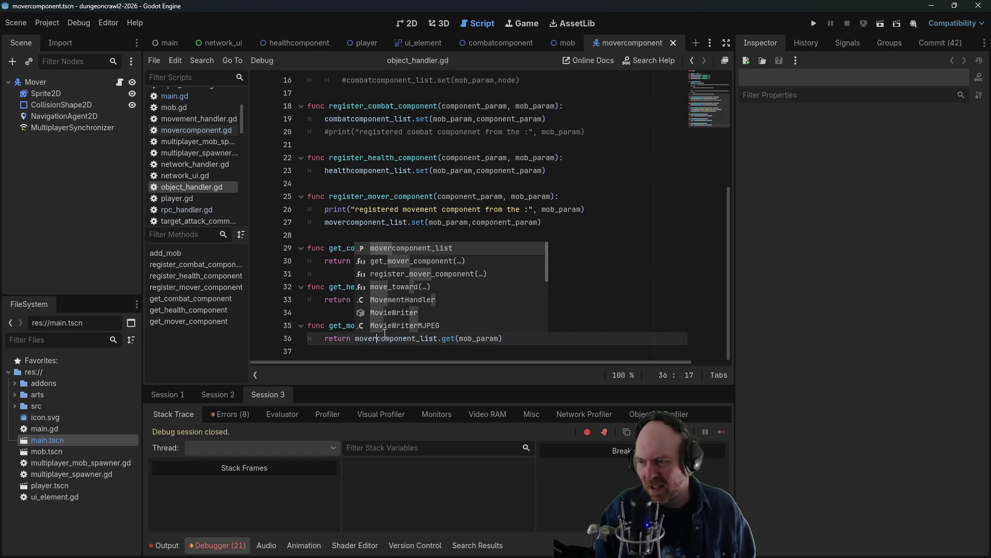
click(516, 248)
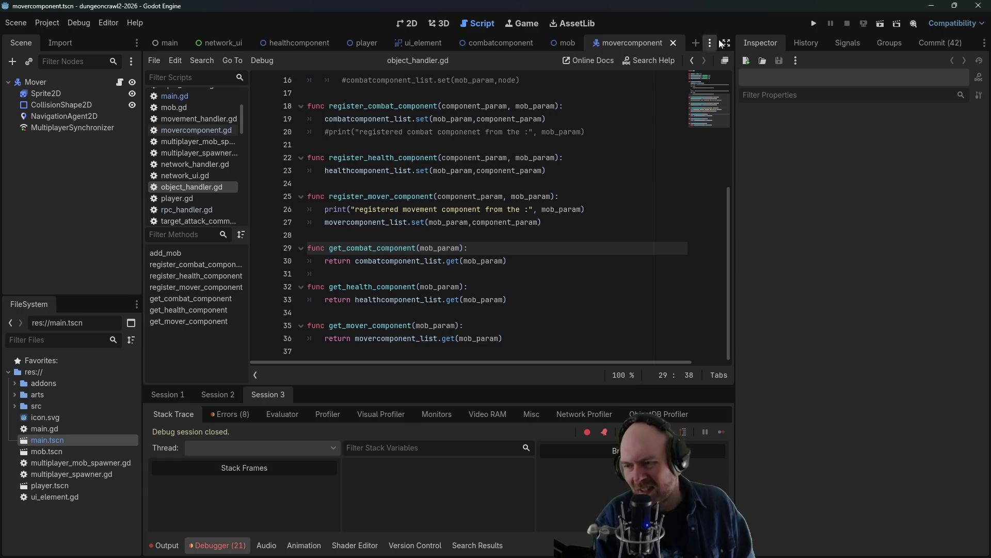
Rerun the project as server and send a move order.
click(814, 23)
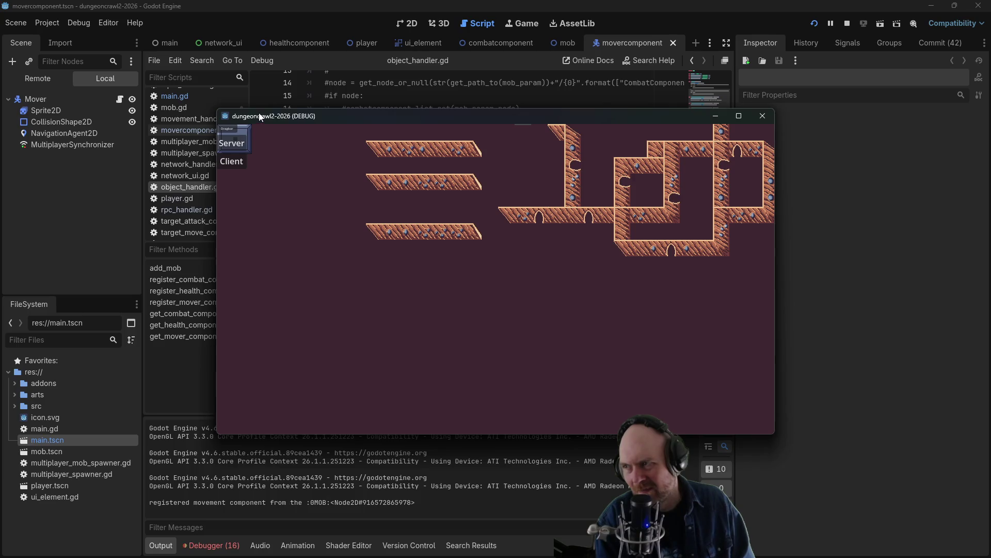
click(231, 143)
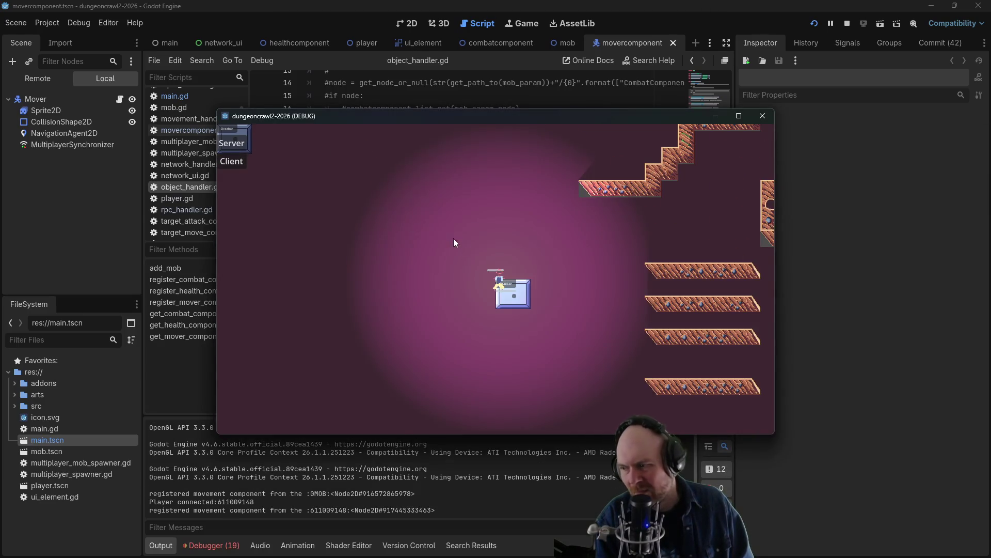
click(453, 237)
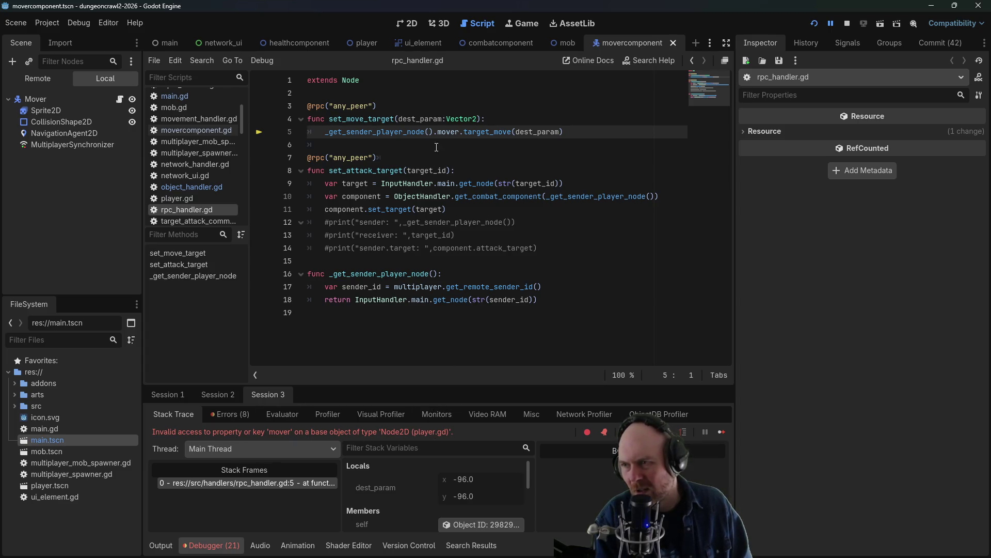
On rpc_handler.gd line 5, remove the .mover access and prefix the call with ObjectHandler.
double_click(447, 132)
key(BackSpace)
key(BackSpace)
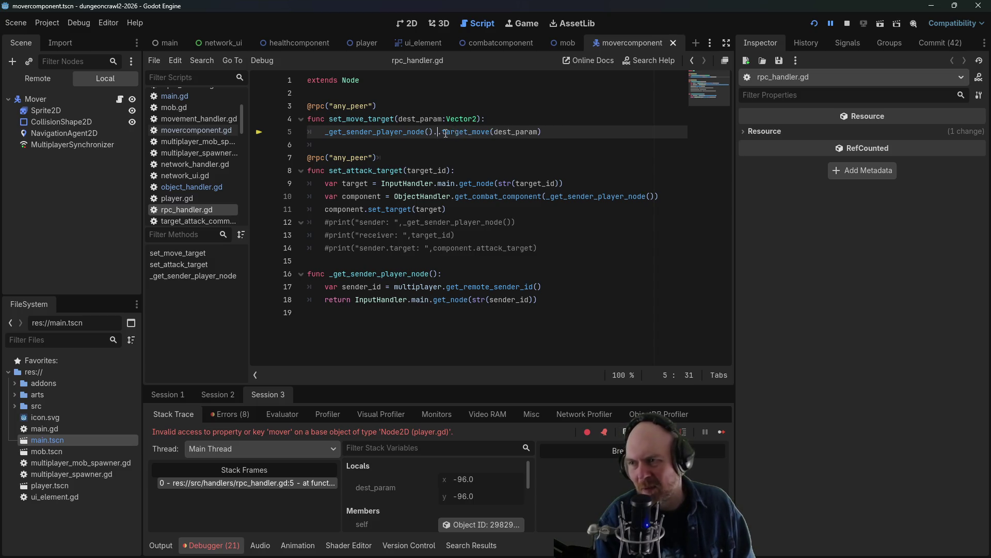
key(Home)
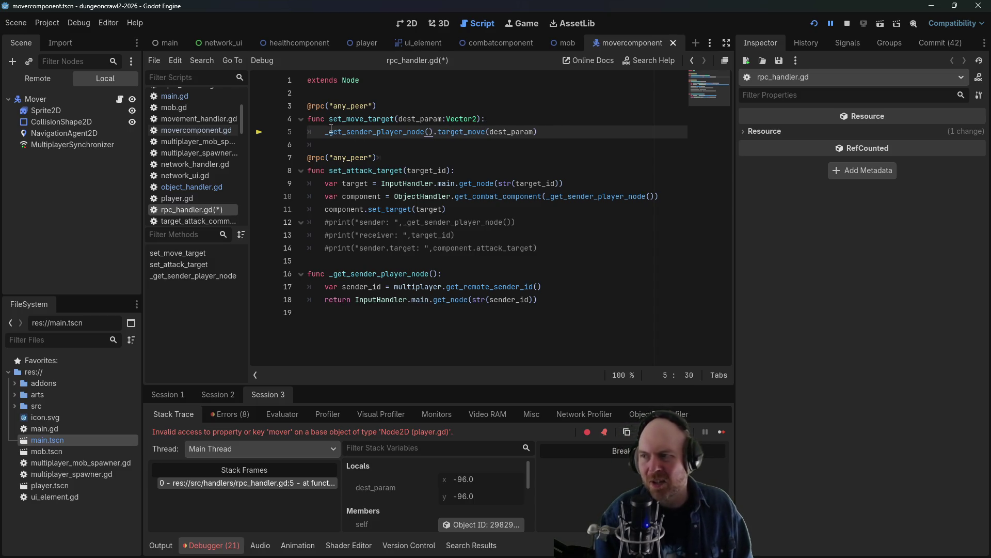
text(objectHandl)
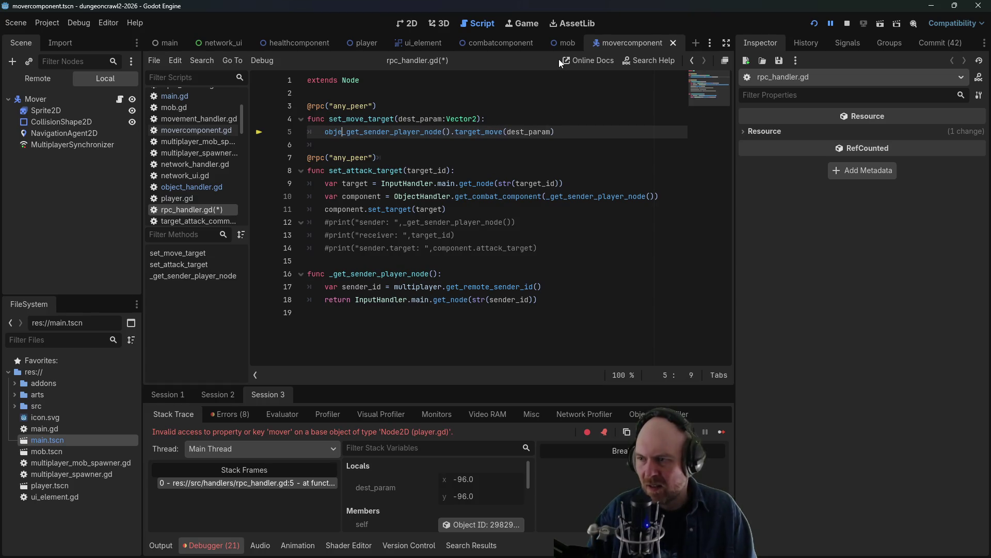
text(er.)
key(Escape)
key(Home)
key(Delete)
key(Delete)
key(Delete)
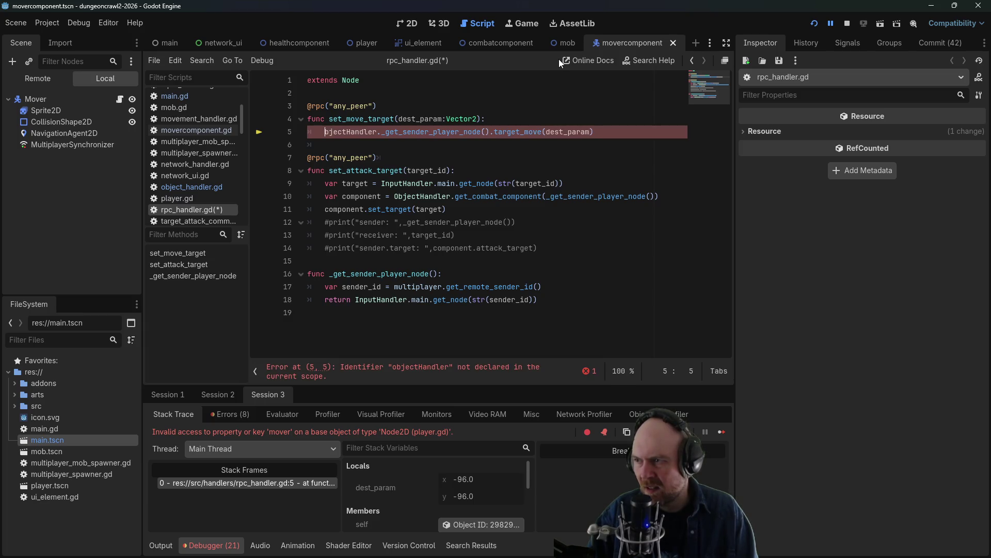
text(Objec)
key(Right)
key(Right)
key(Right)
Complete it as ObjectHandler.get_mover_component(_get_sender_player_node()), save, and relaunch the game.
text(get_m)
text(over_compo)
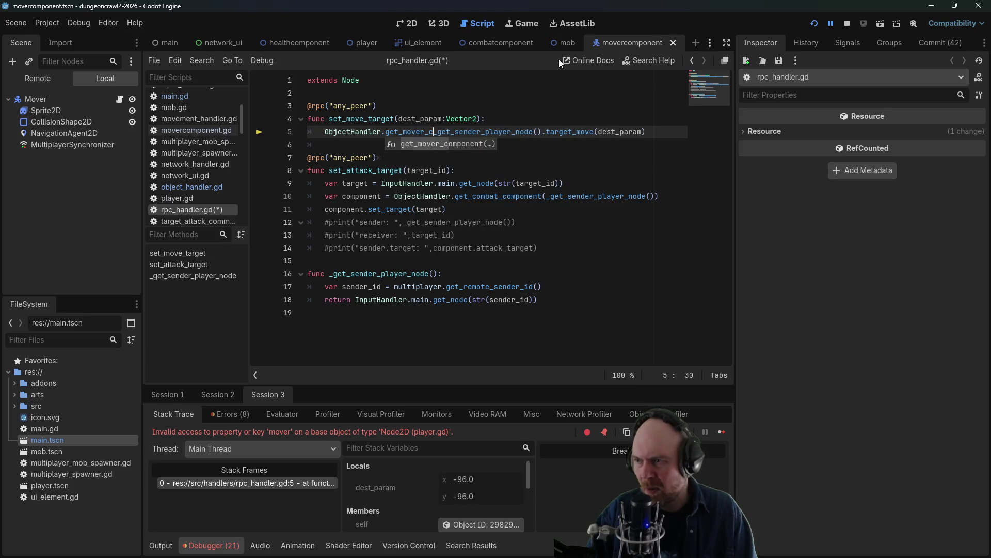
key(Return)
key(Right)
key(Right)
key(Right)
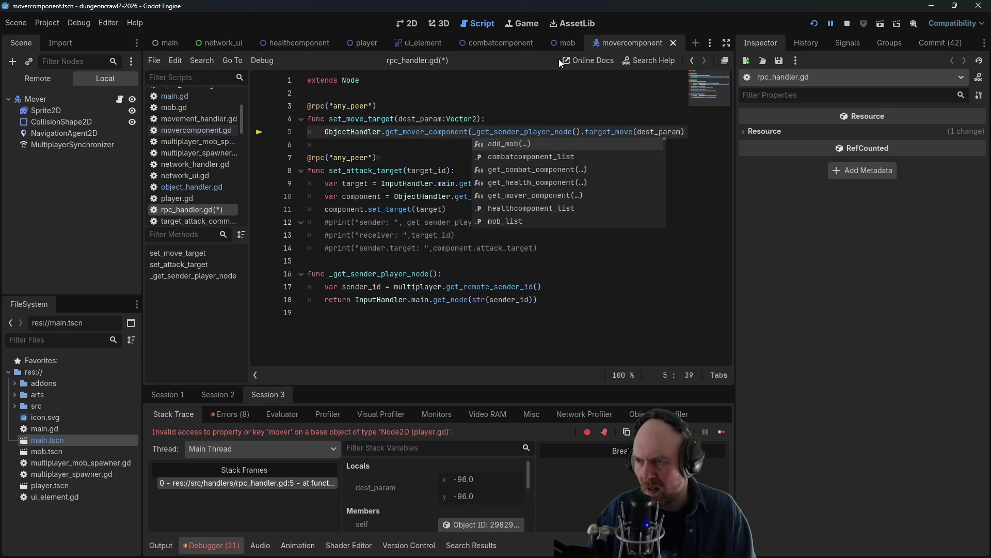
key(Right)
key(Right)
key(Right)
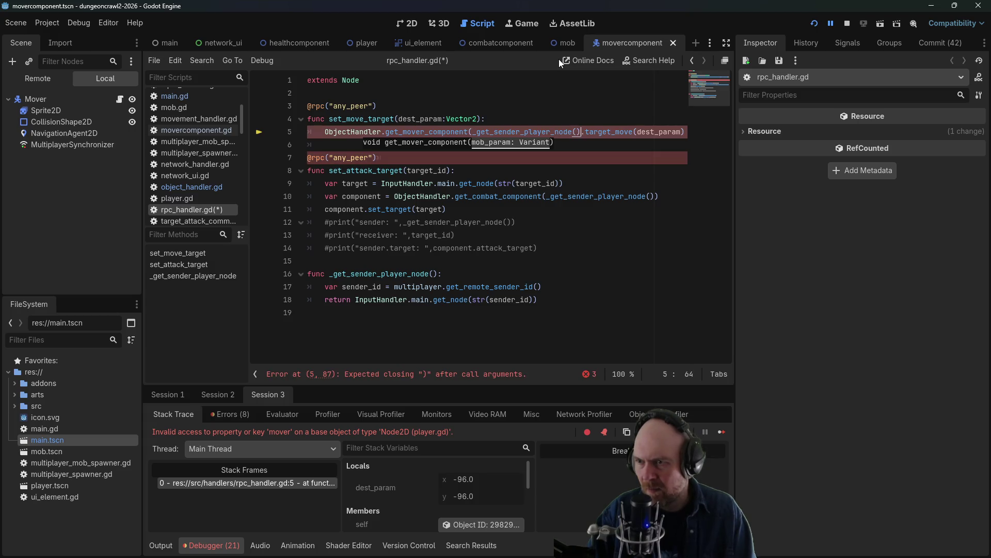
text())
key(ctrl+s)
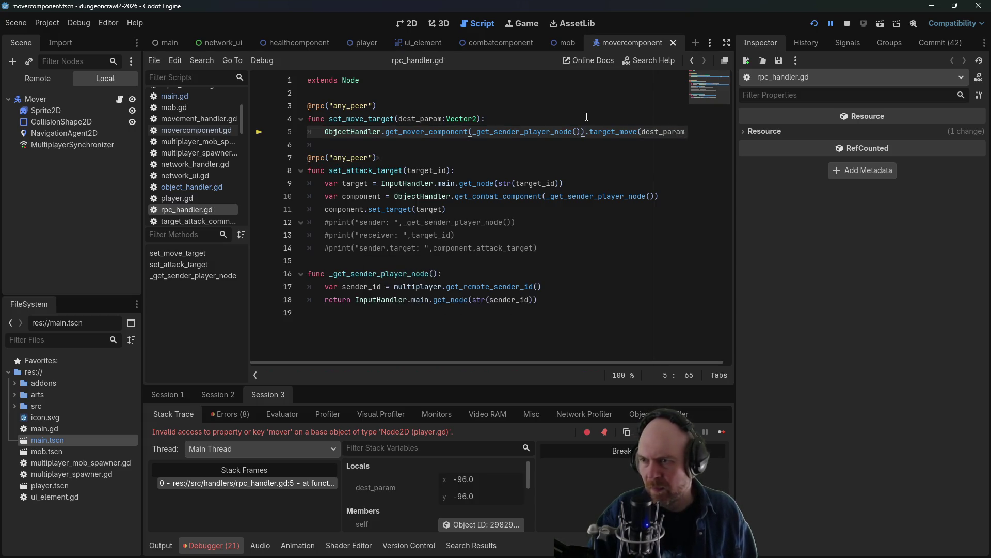
key(Up)
click(847, 24)
click(814, 21)
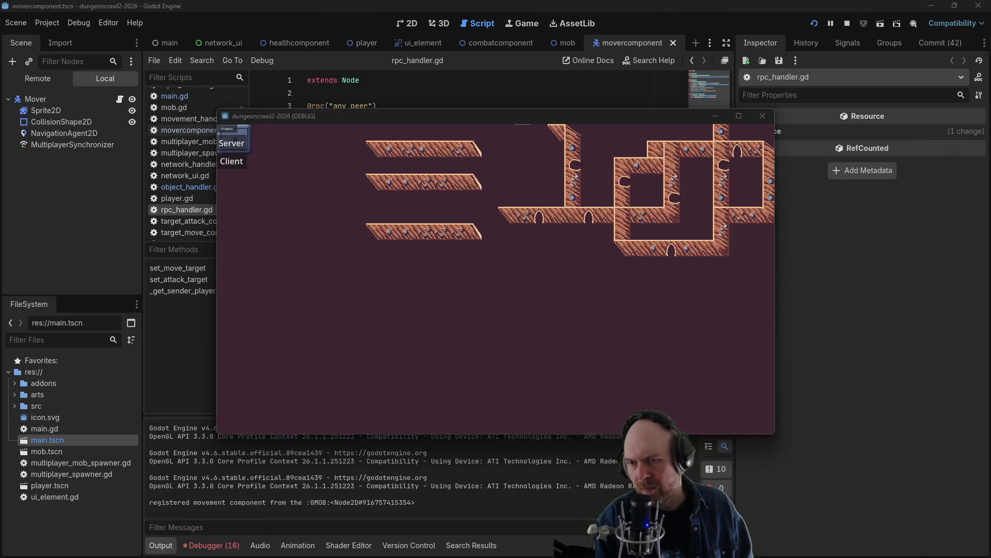
Run as client, issue a move, and check the null mover at main.gd line 14 and in Output.
click(232, 161)
click(461, 245)
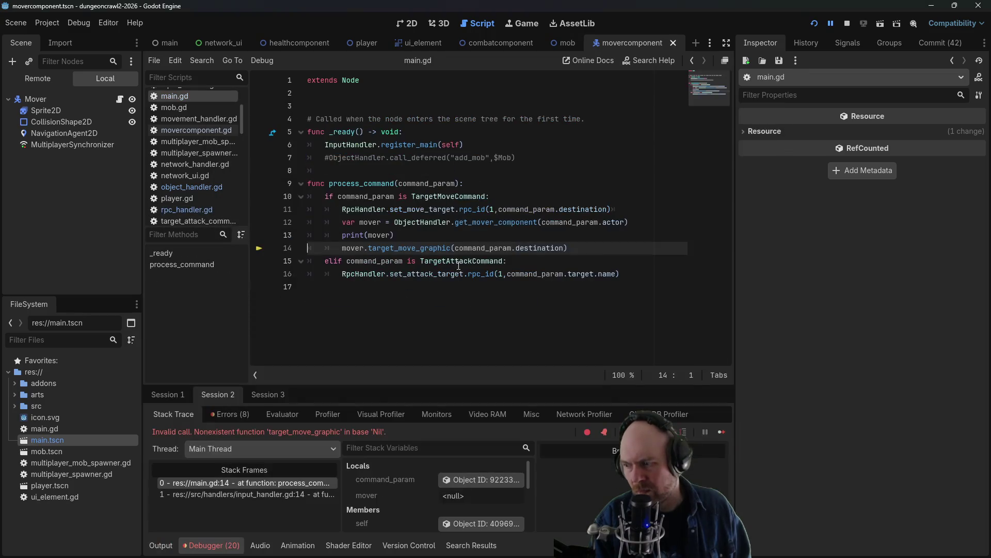
click(442, 292)
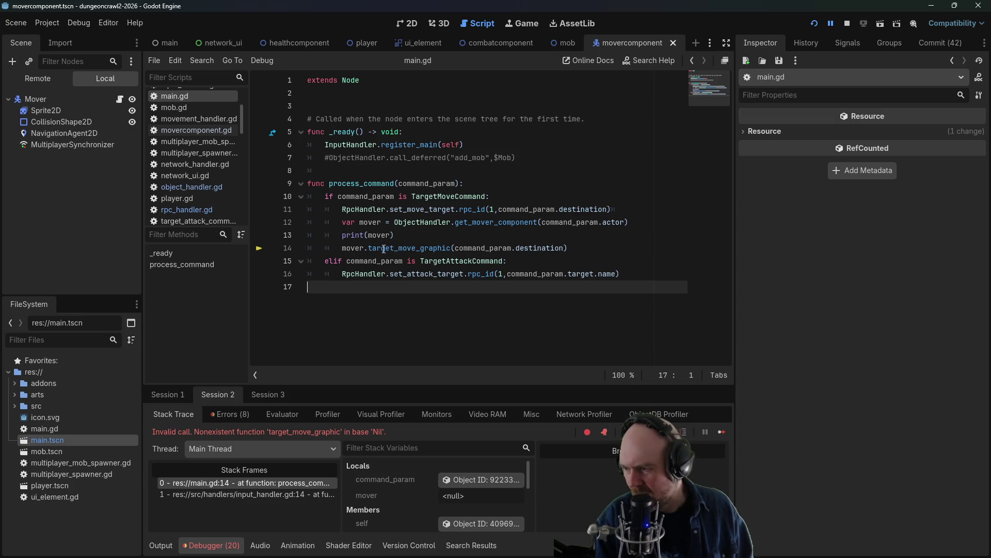
click(159, 546)
click(209, 546)
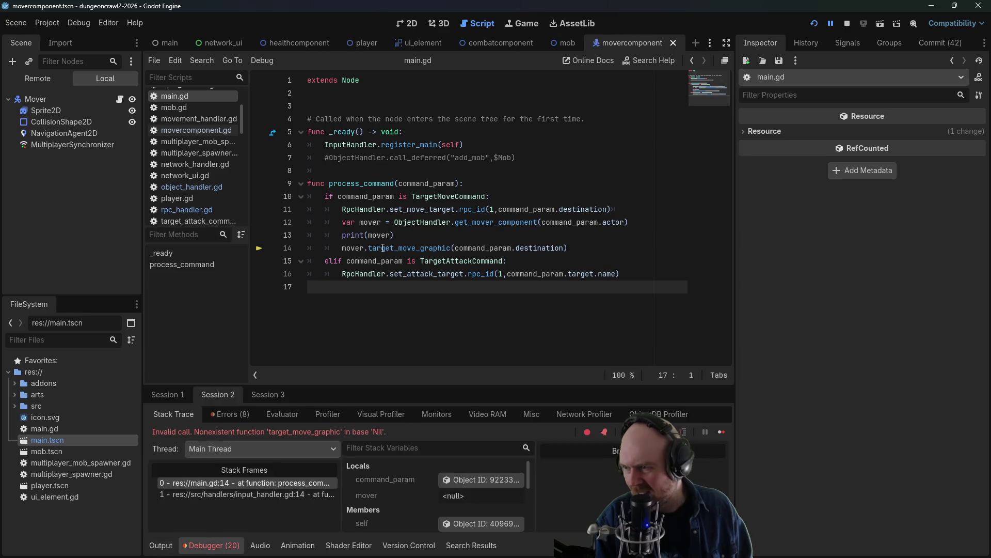
click(402, 234)
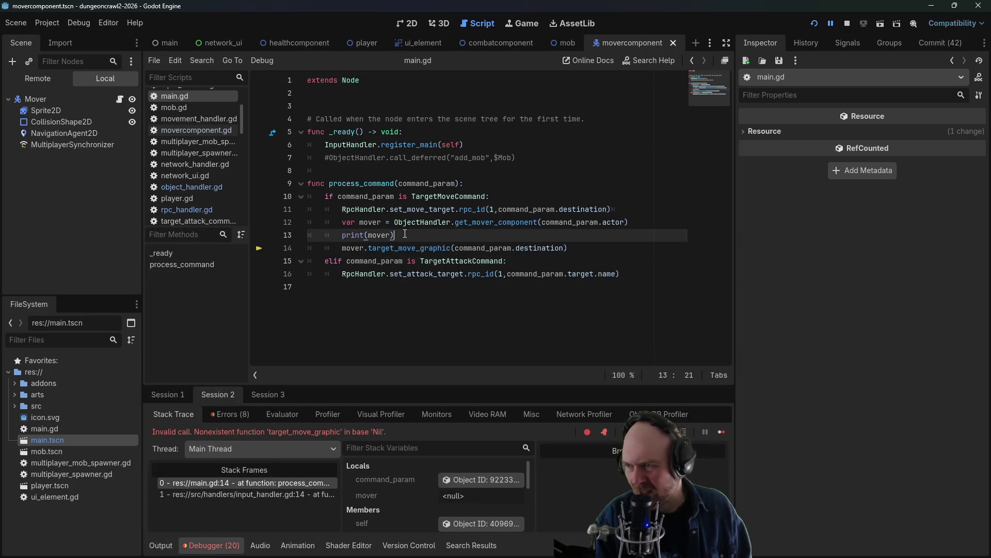
mouse_move(422, 223)
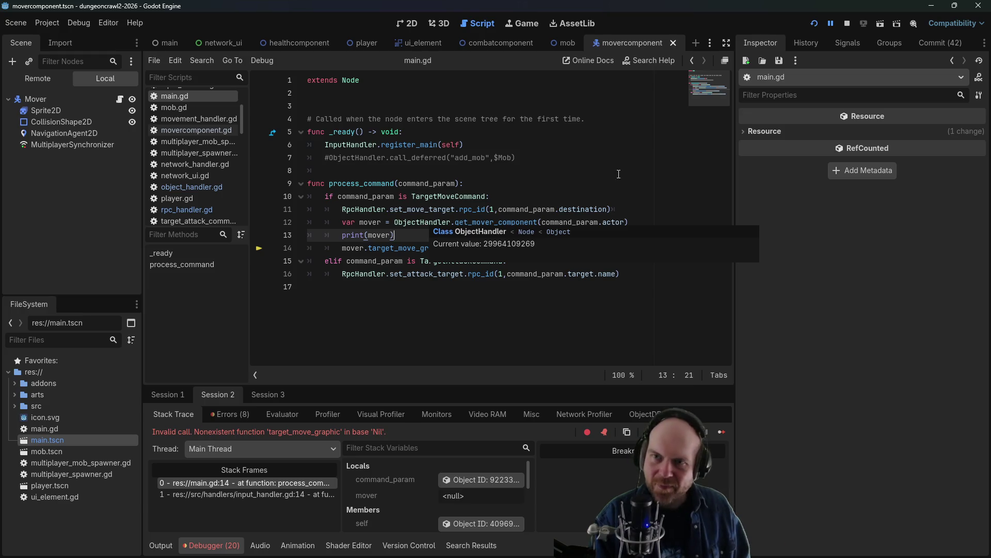
Rerun with a client, reproduce the error, and jump to get_mover_component's definition.
click(815, 23)
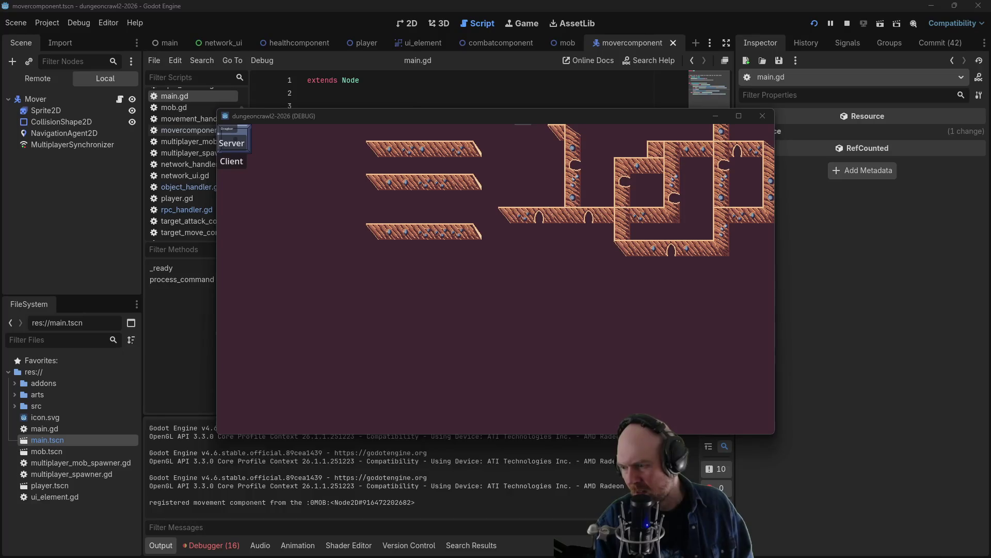
click(240, 162)
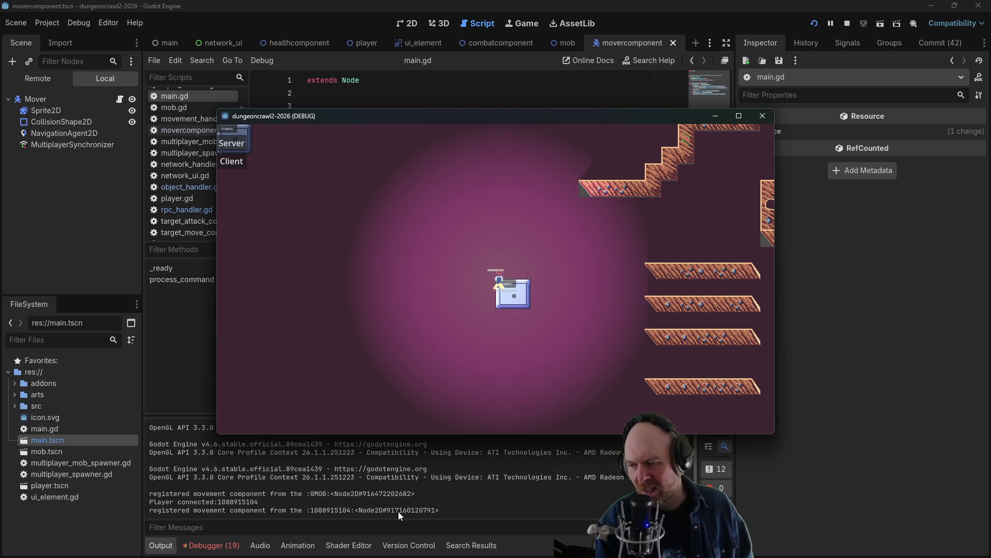
click(504, 367)
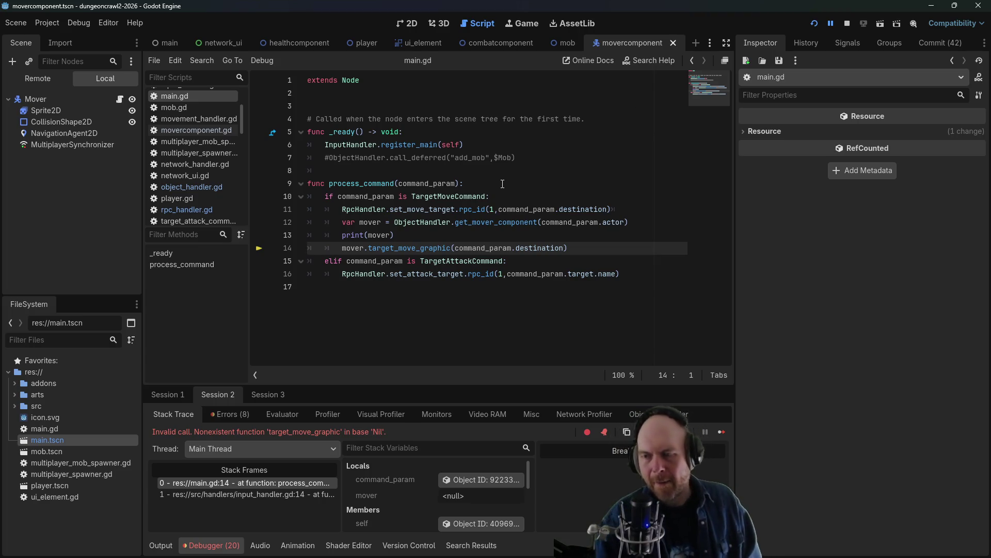
ctrl+click(515, 225)
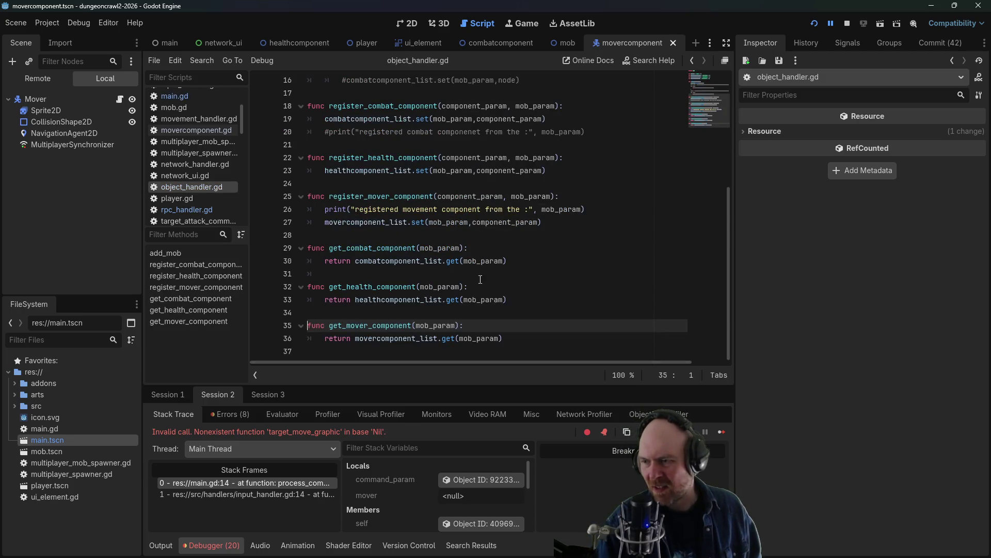
Trace register_mover_component from movercomponent.gd and view the Dictionary set documentation.
scroll(421, 285, up, 5)
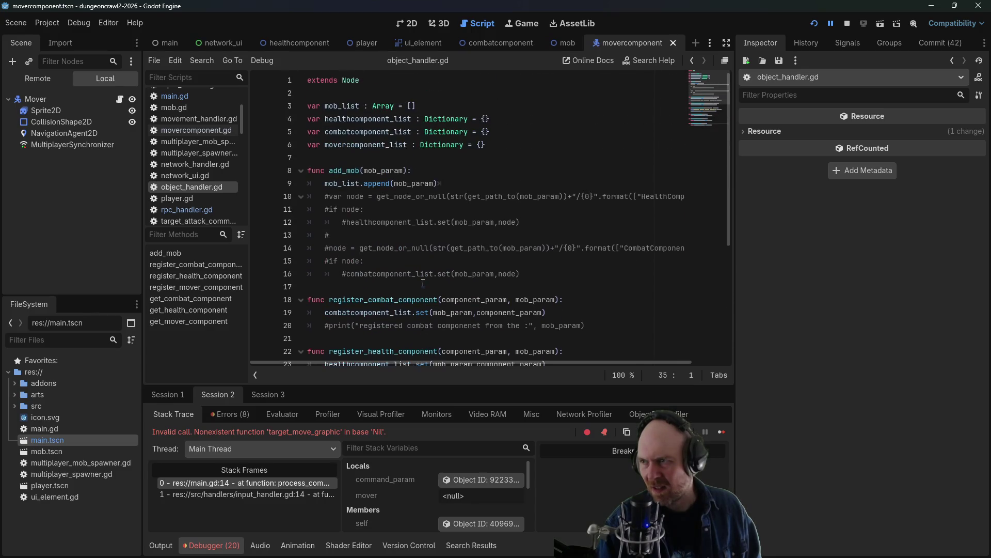
scroll(421, 251, down, 2)
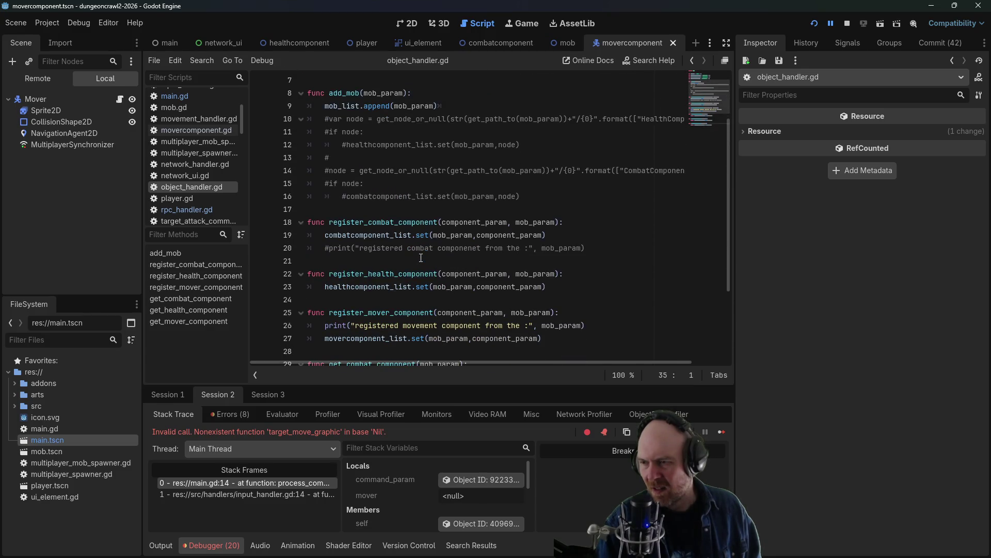
scroll(421, 257, down, 3)
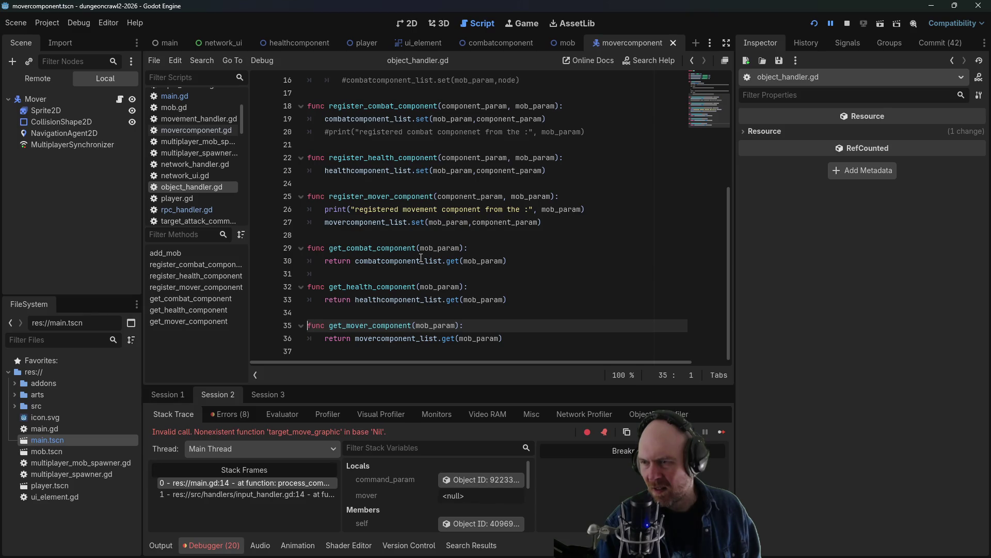
click(402, 196)
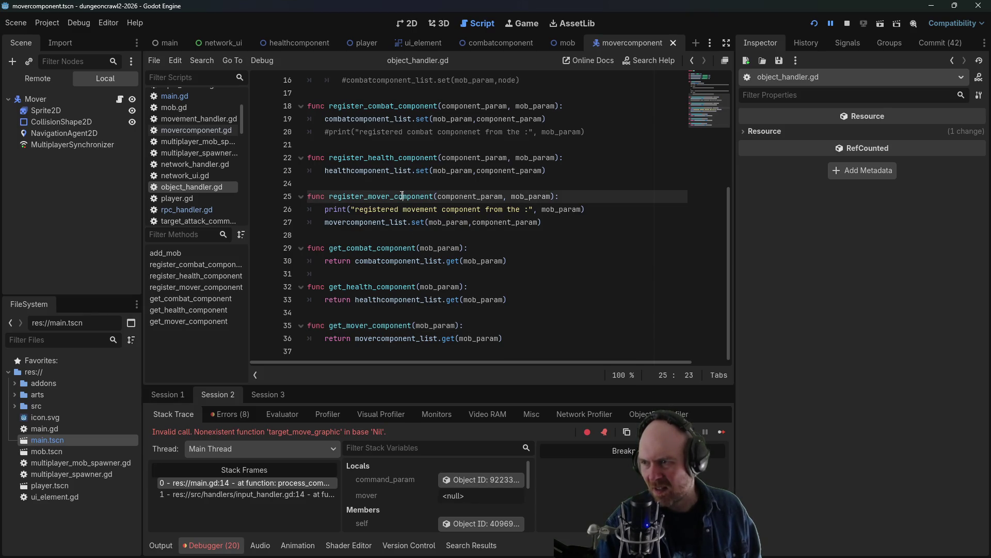
click(203, 129)
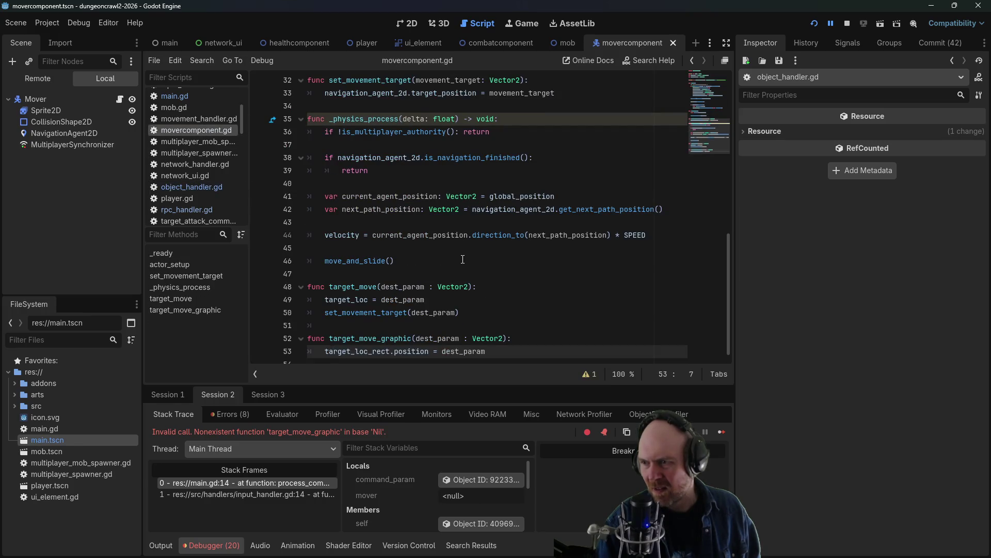
scroll(463, 259, up, 5)
click(490, 198)
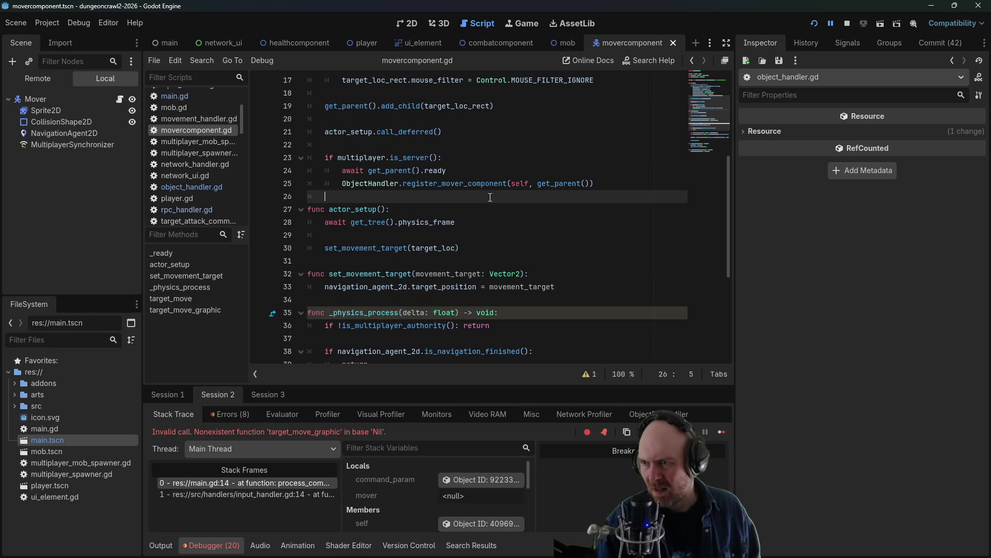
click(486, 184)
ctrl+click(476, 187)
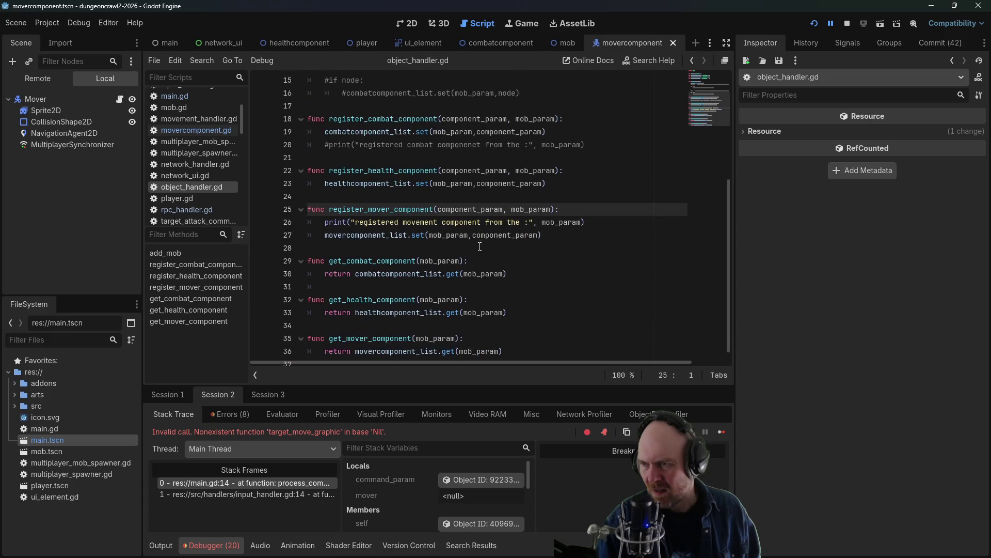
scroll(455, 259, up, 1)
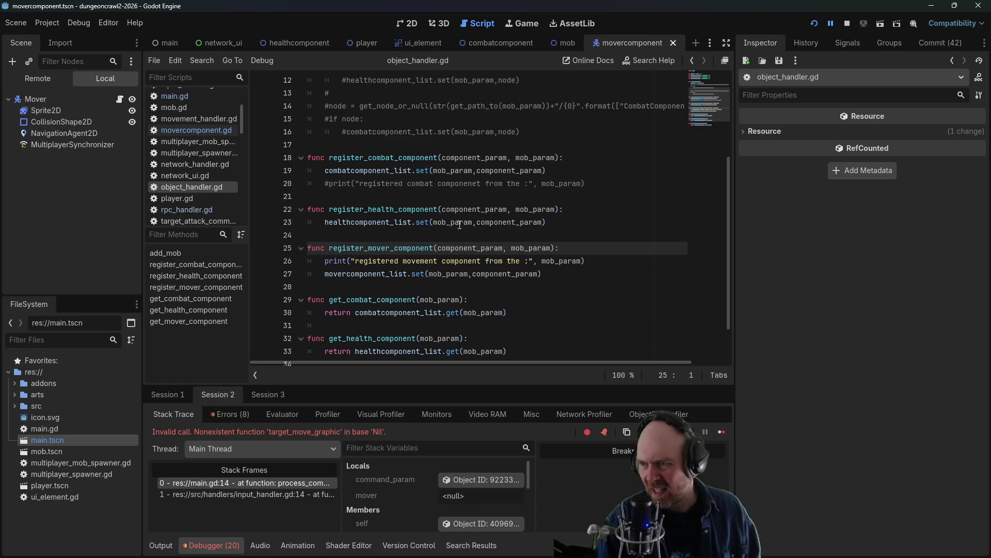
ctrl+click(421, 223)
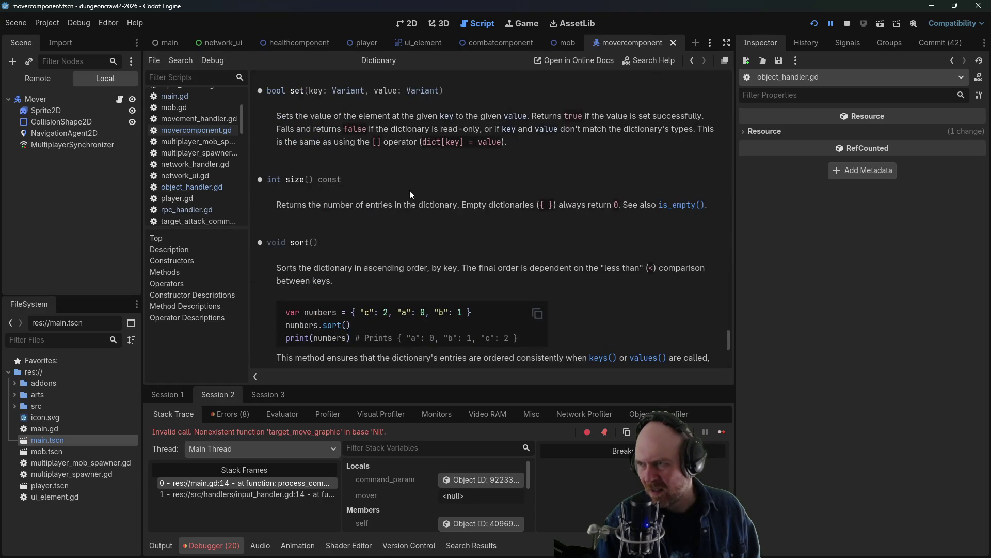
Stop the debug session, return to object_handler.gd, and add a new line after line 27.
click(846, 24)
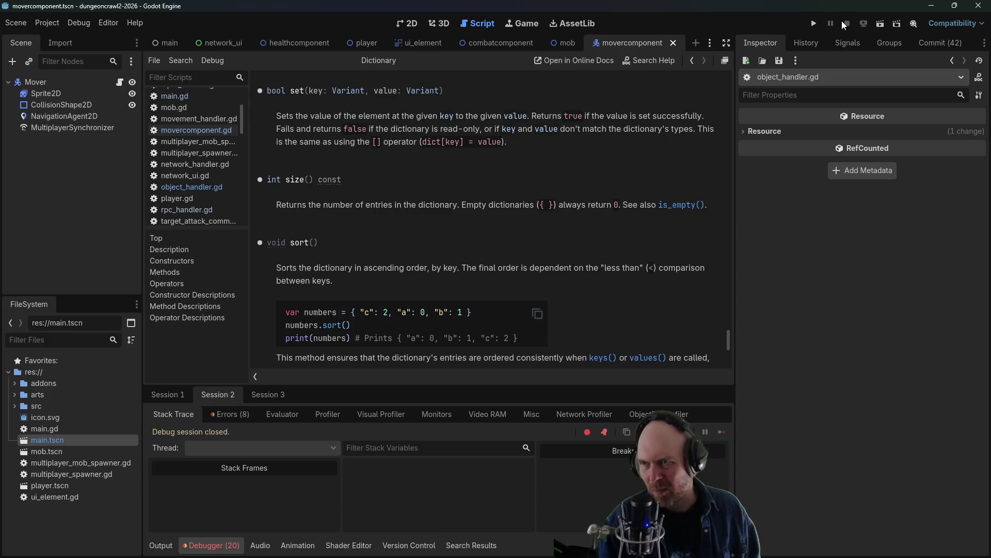
click(692, 61)
click(404, 262)
click(585, 272)
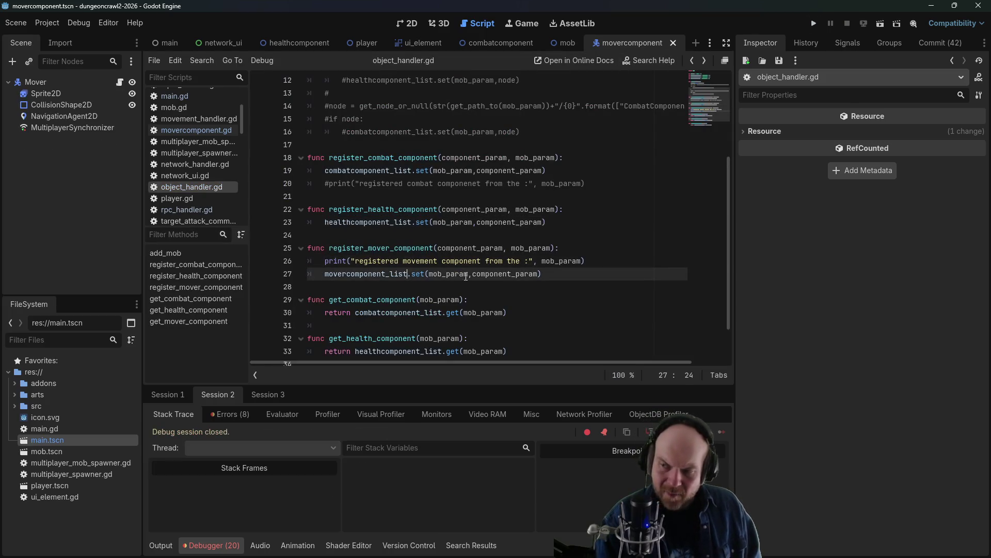
key(Return)
Add print(movercomponent_list) on line 28 and save the script.
text(print(mov)
text(ercomponen)
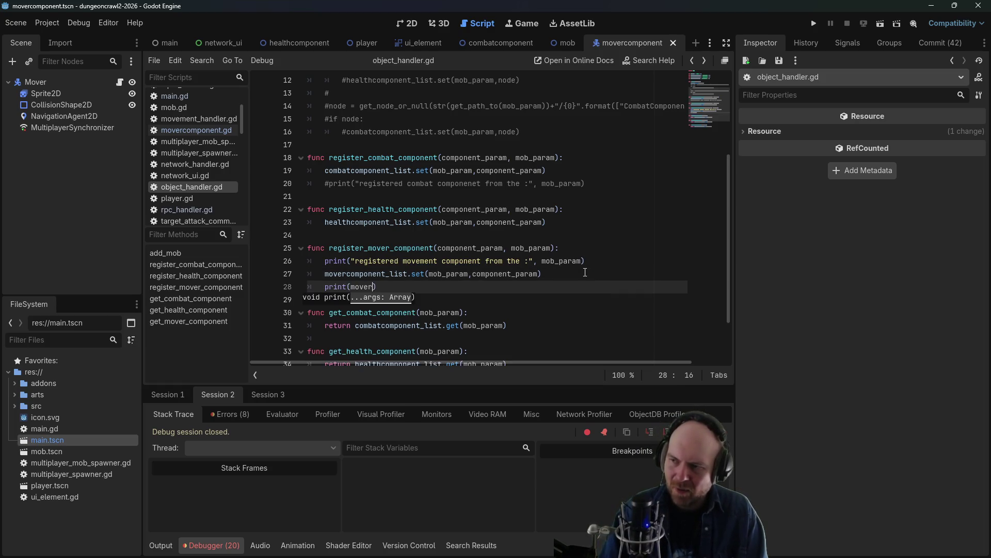
text(t_li)
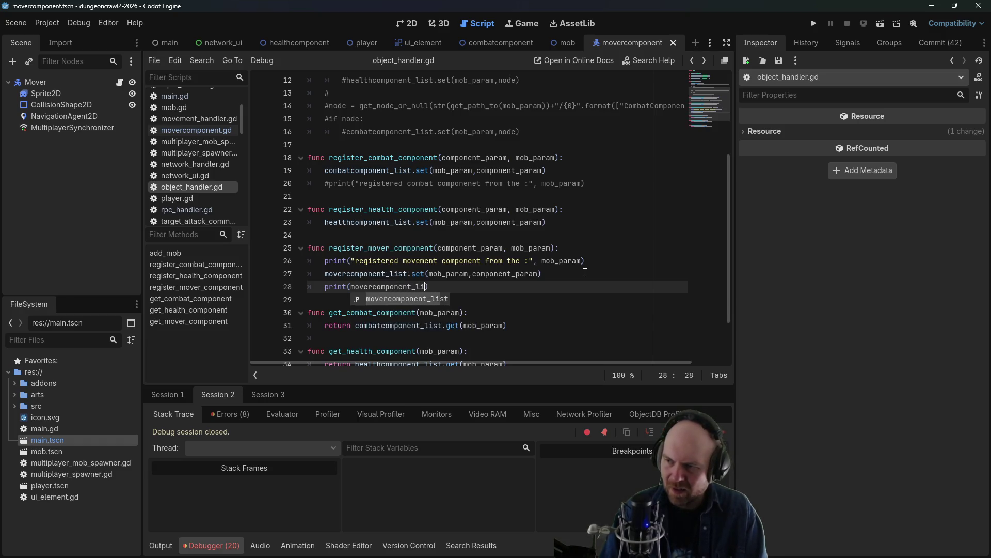
key(Return)
key(ctrl+s)
Run the game as a client and send a move order to trigger the Nil target_move_graphic error.
click(814, 24)
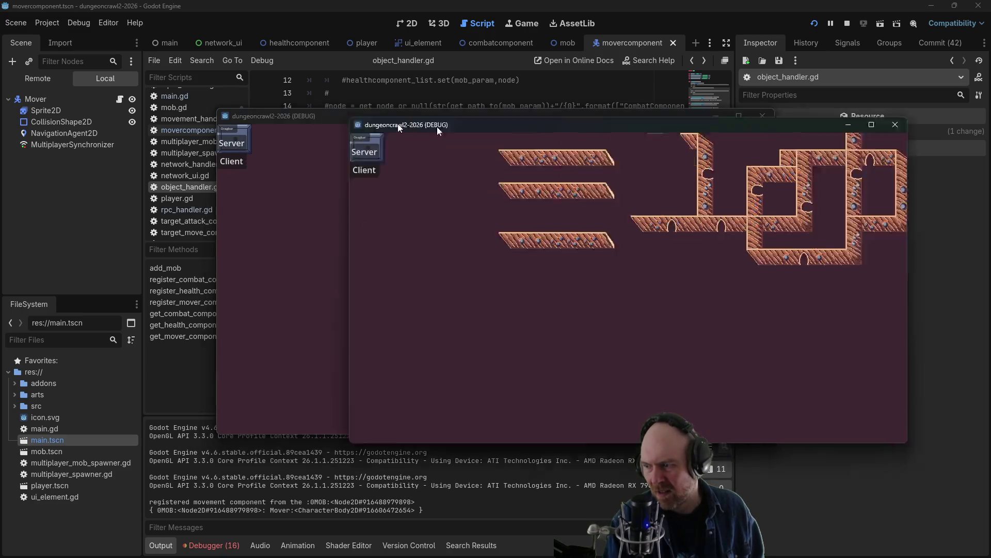
click(232, 161)
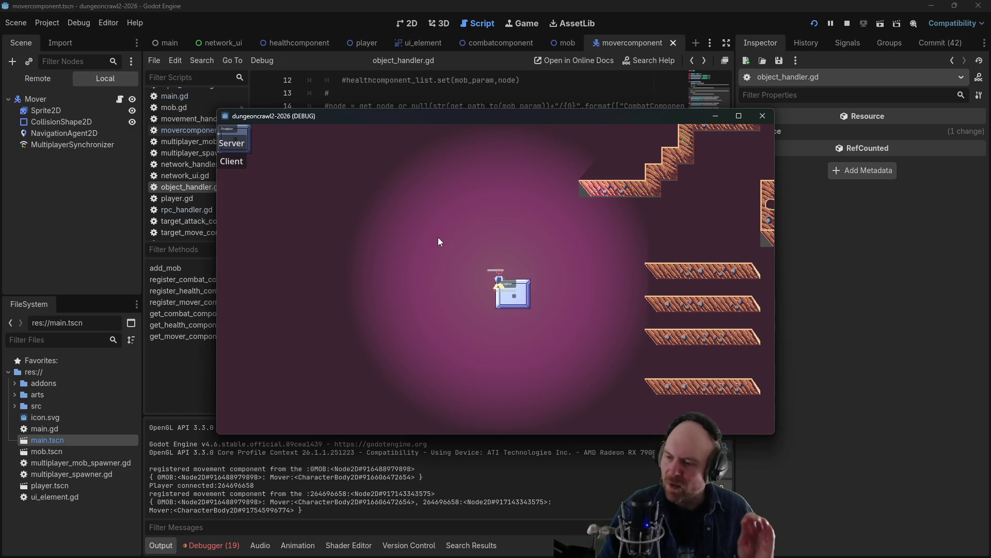
click(383, 238)
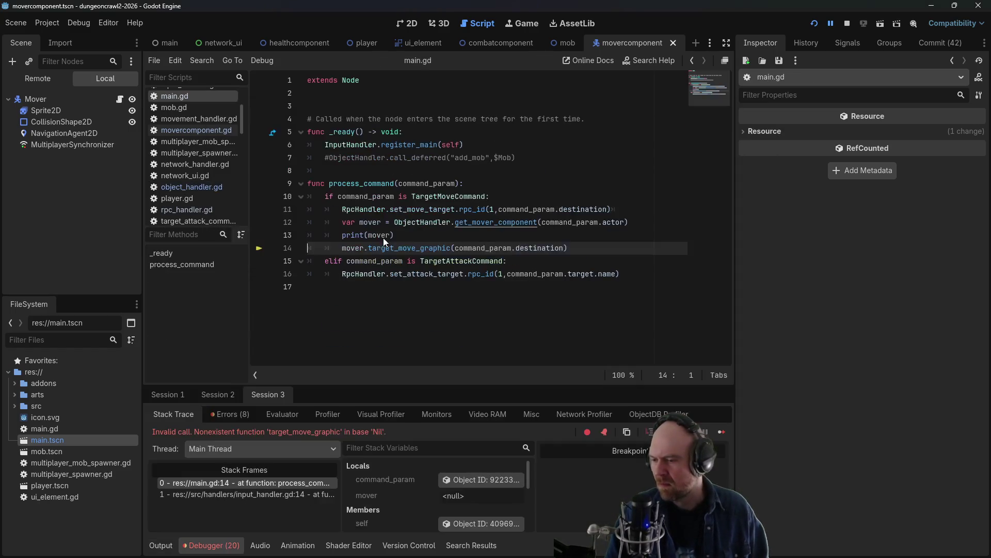
Stop the debug session and inspect the actor property in TargetMoveCommand before returning to main.gd.
click(847, 24)
click(440, 222)
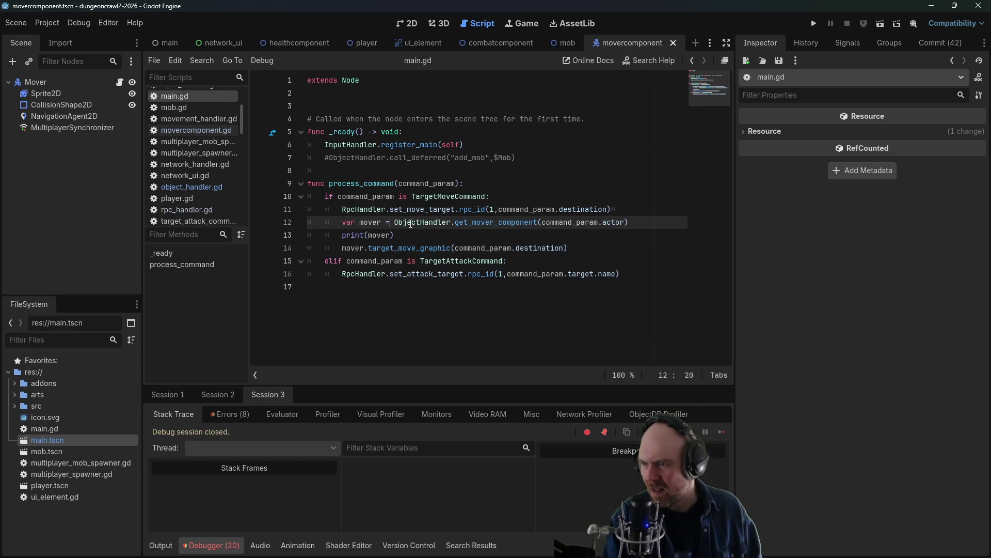
click(587, 222)
click(545, 222)
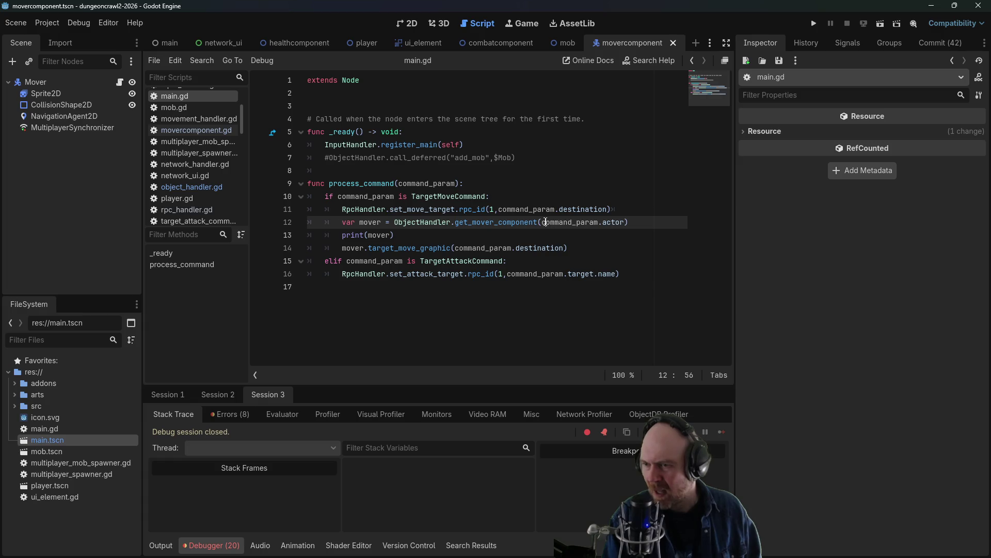
click(610, 221)
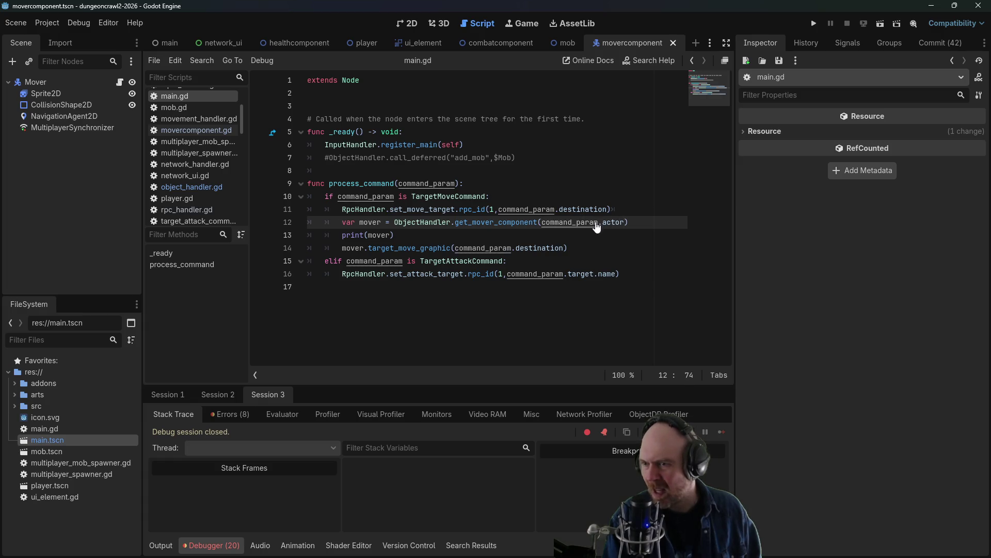
ctrl+click(613, 222)
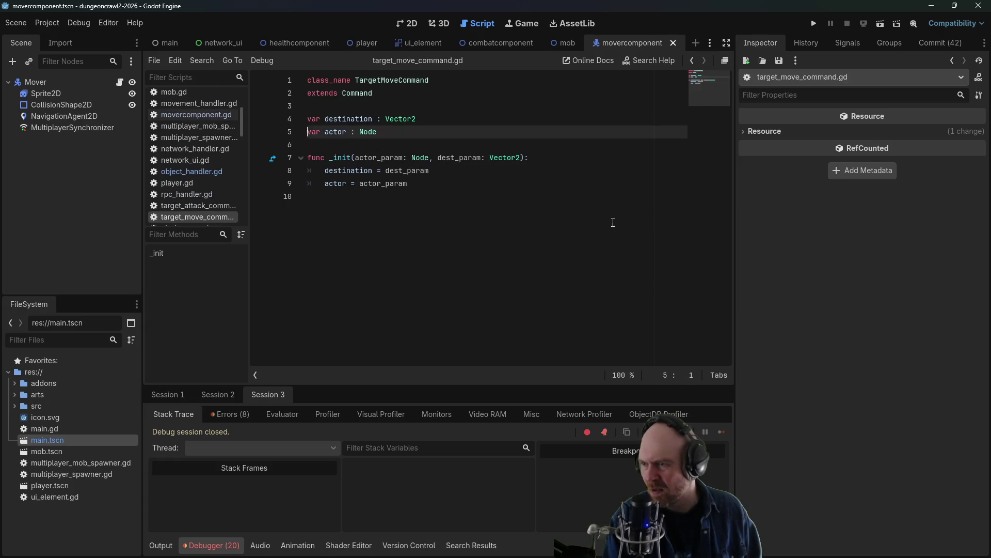
click(347, 170)
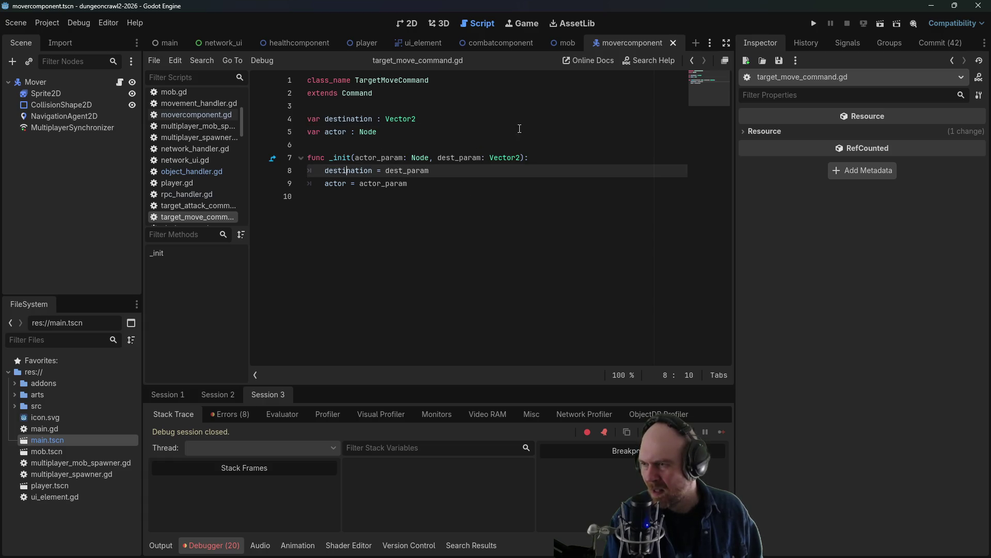
click(691, 63)
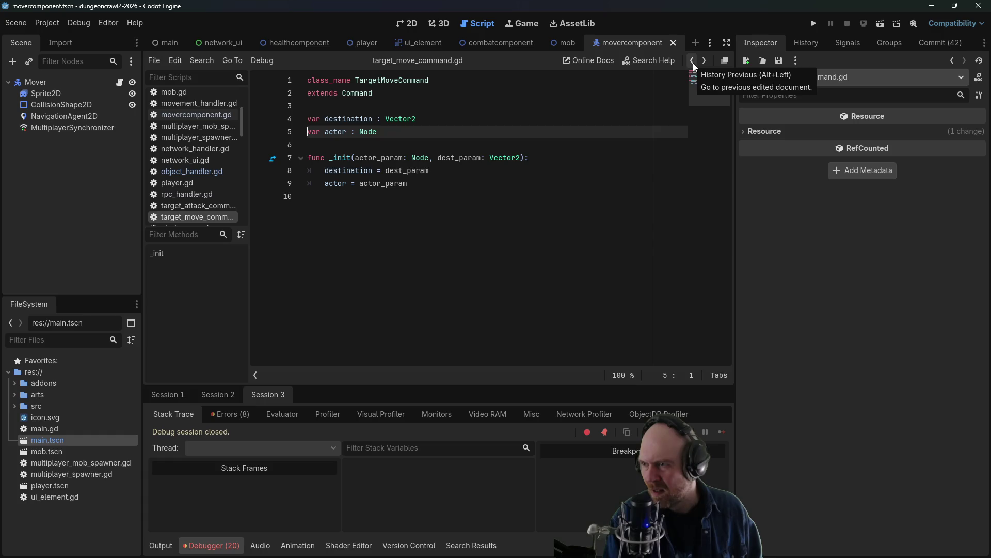
click(693, 63)
Replace print(mover) with print(command_param.actor), save main.gd and relaunch the game.
click(482, 234)
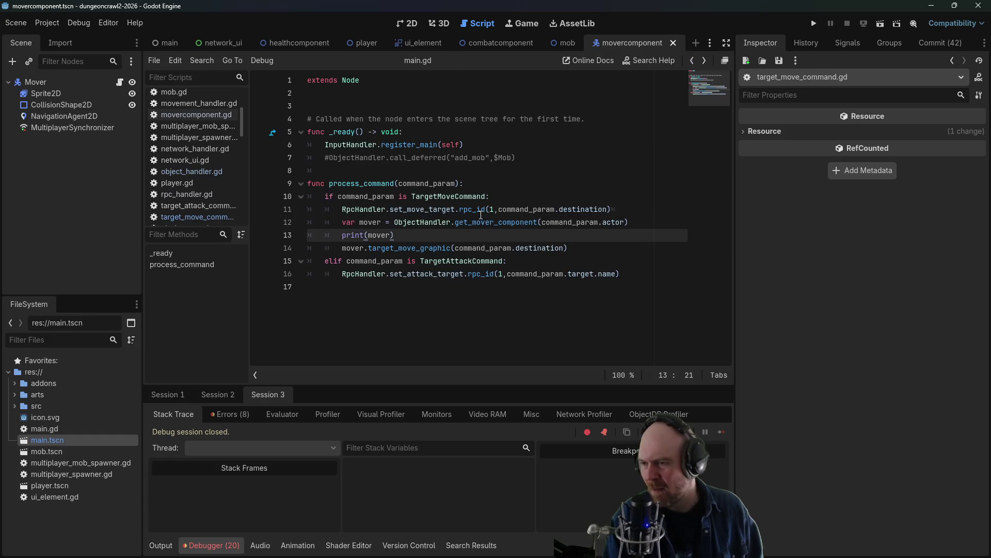
double_click(371, 235)
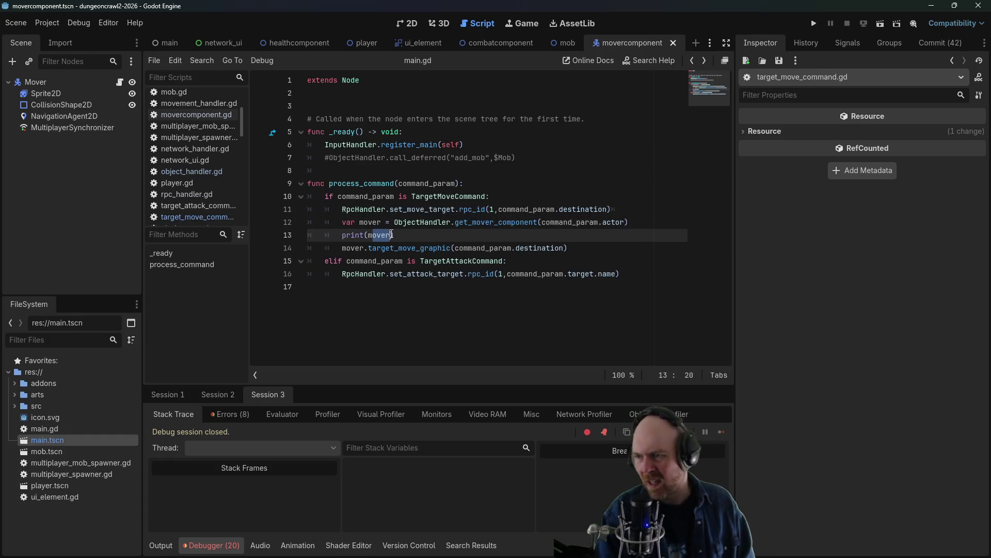
key(BackSpace)
text(command_param)
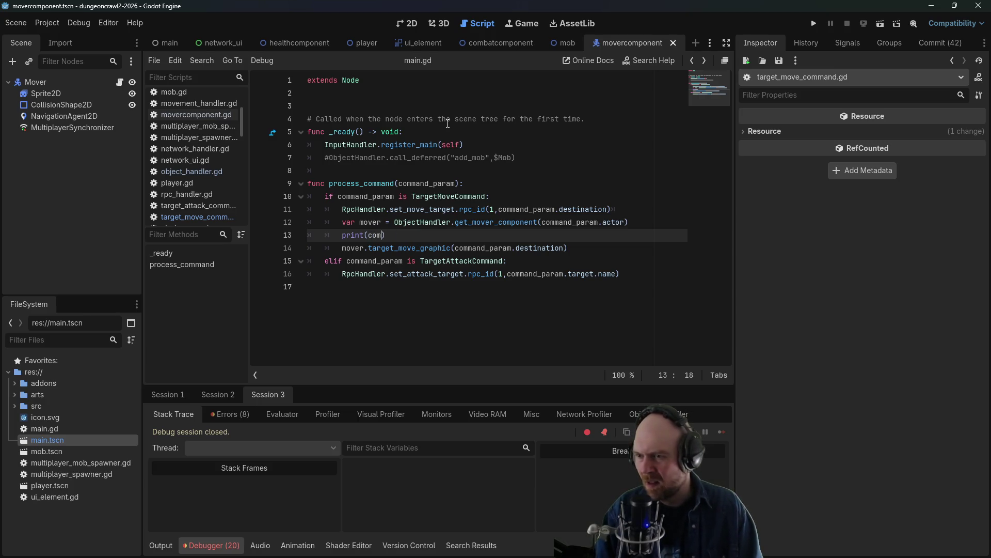
text(.actor)
key(ctrl+s)
click(813, 23)
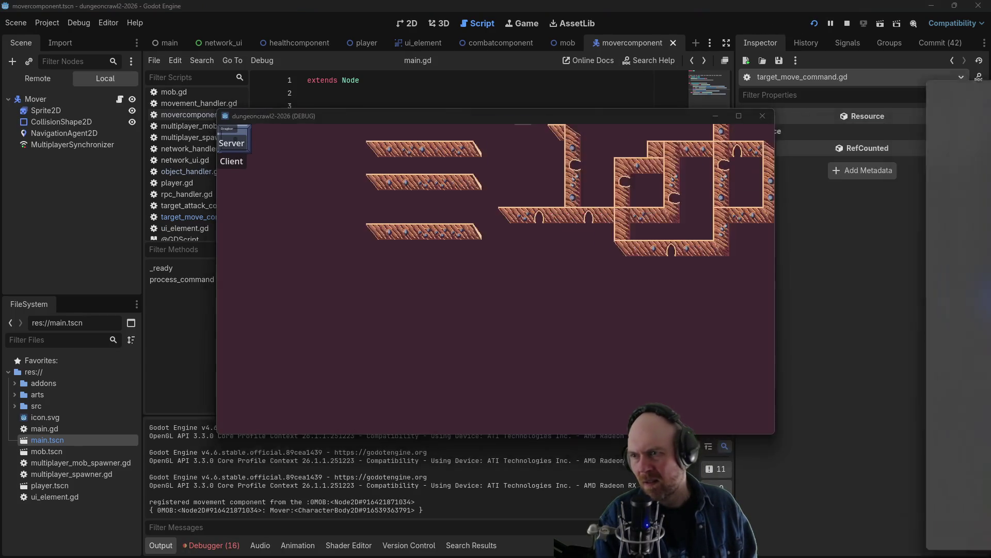
Join as client, send a move order, and read the logged actor in the Output panel.
click(231, 163)
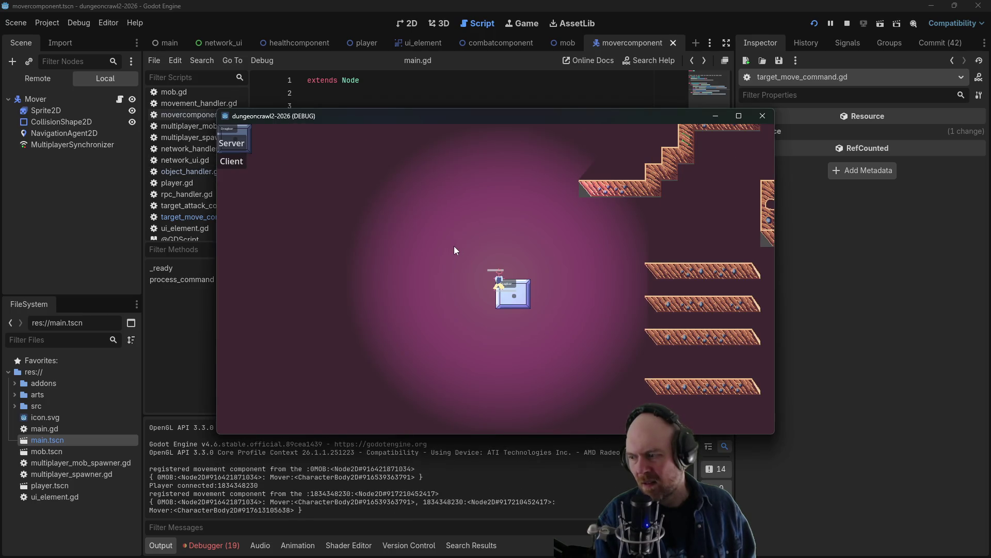
click(439, 243)
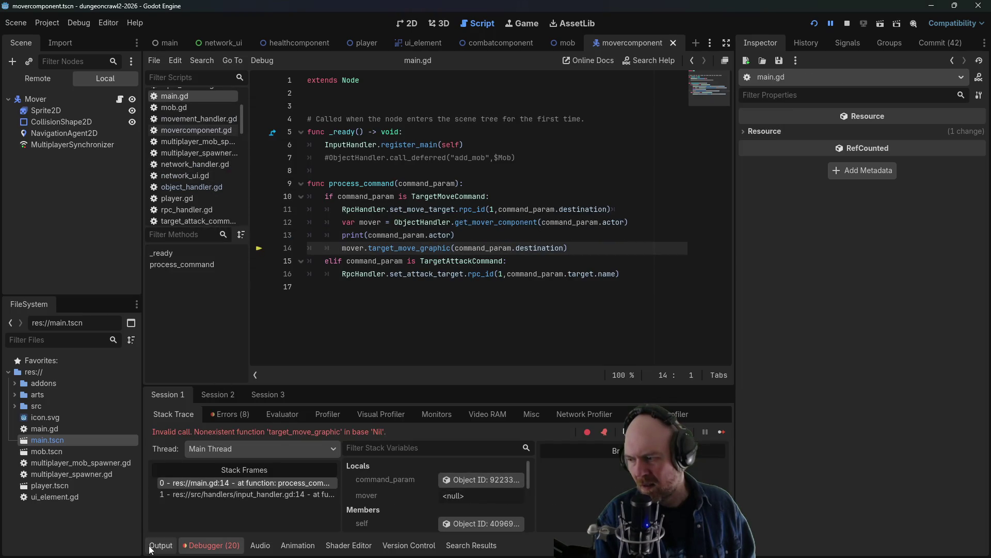
click(170, 545)
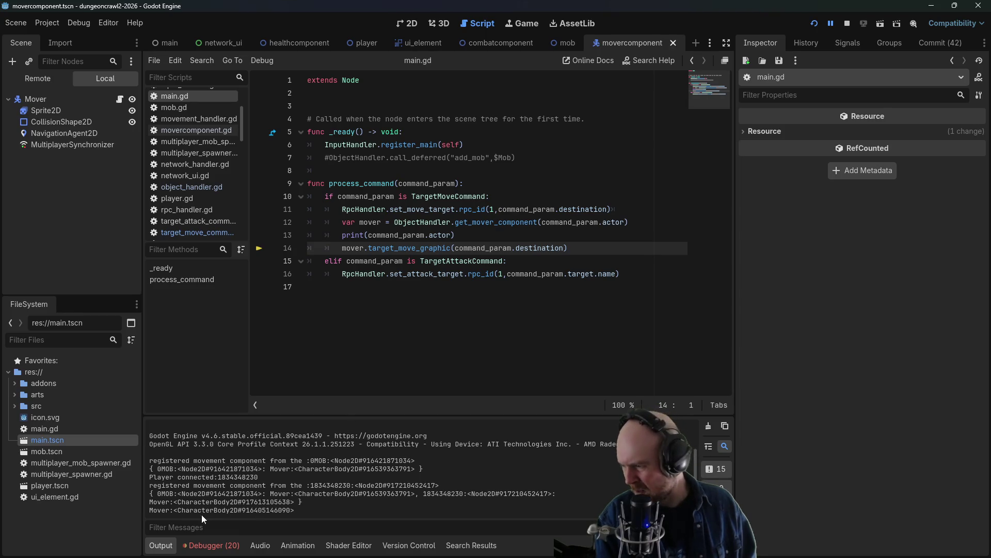
Stop the running project and open input_handler.gd.
click(847, 26)
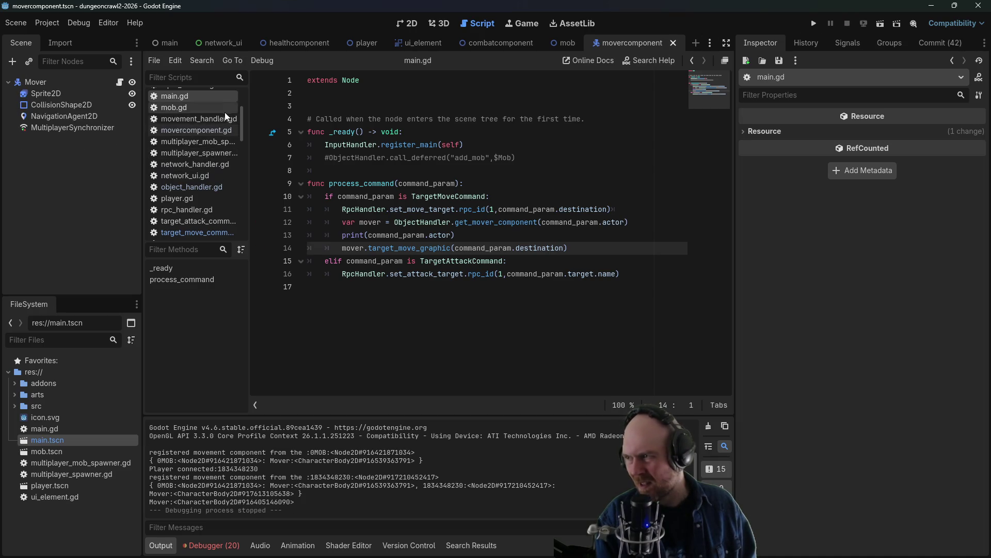
scroll(225, 119, up, 3)
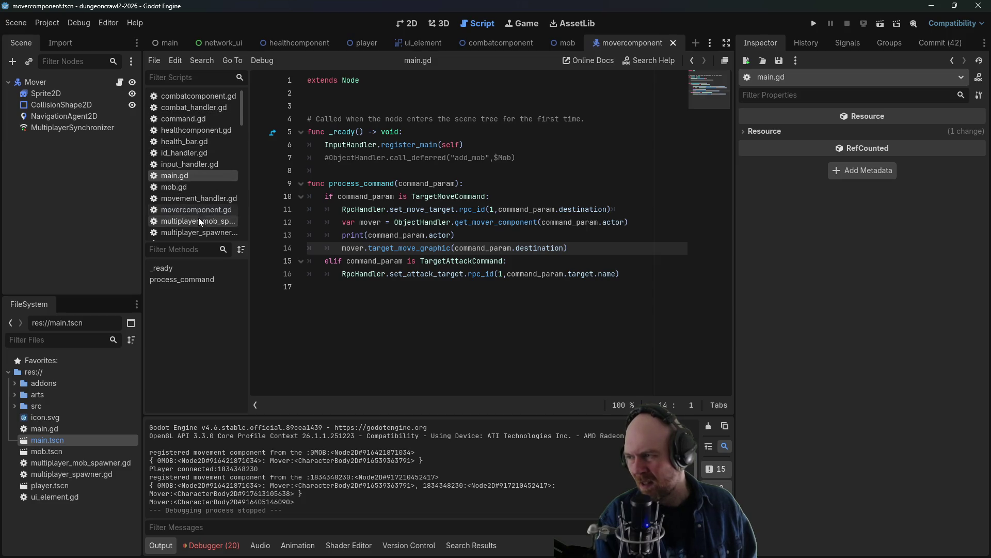
click(192, 165)
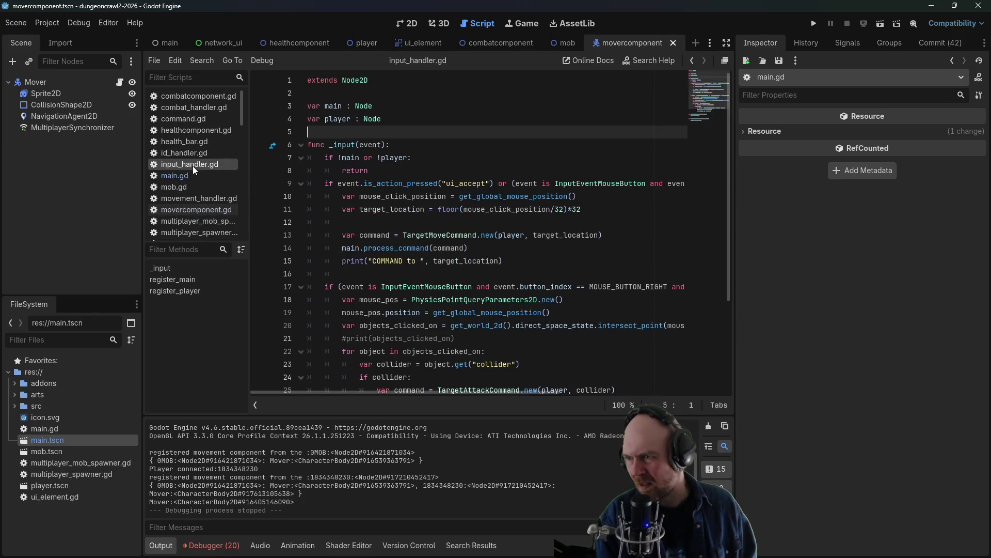
scroll(509, 258, down, 2)
click(461, 325)
click(579, 312)
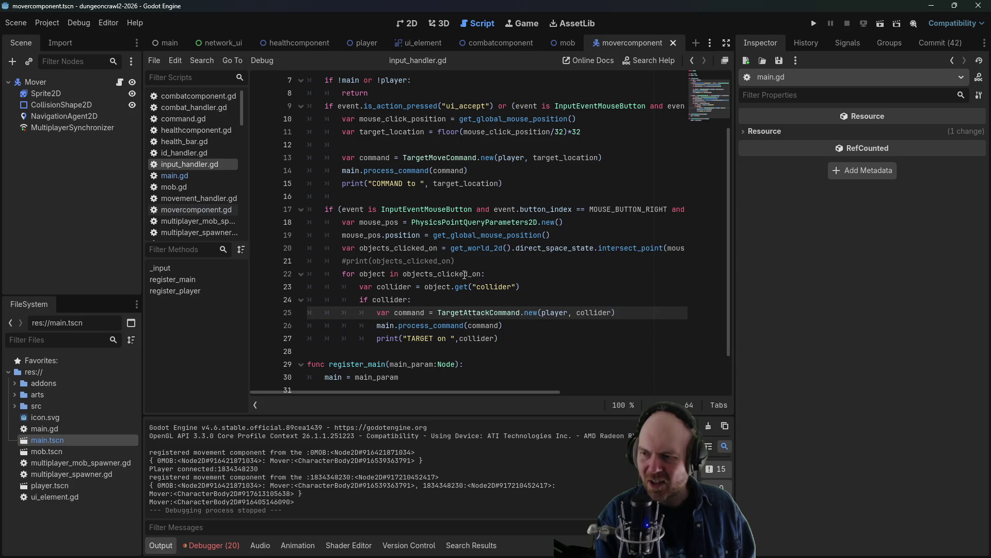
click(492, 274)
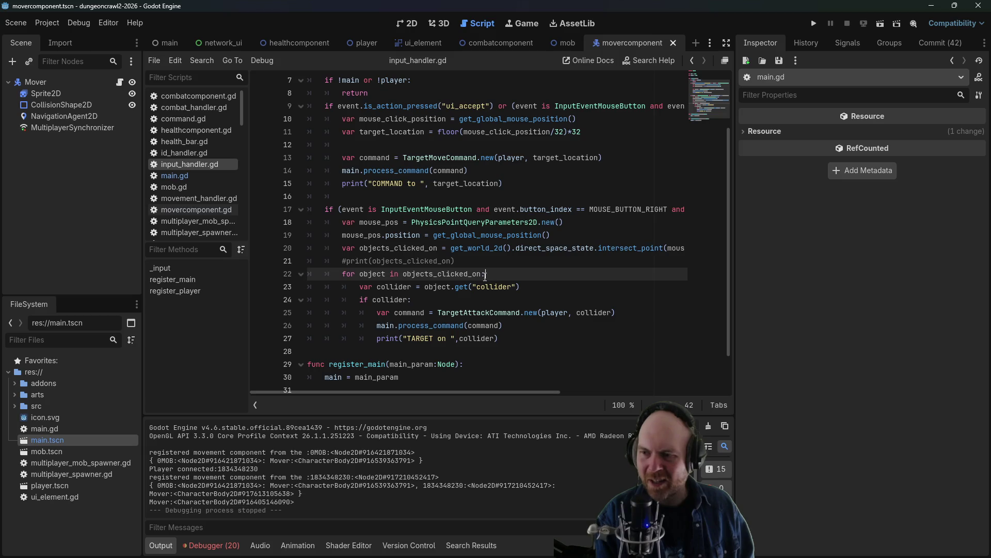
mouse_move(456, 287)
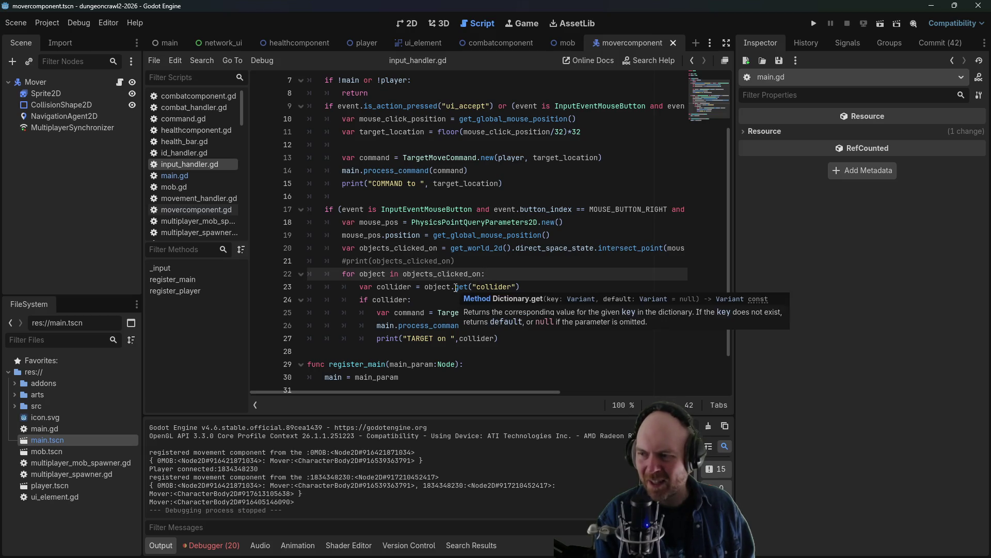
click(352, 260)
key(ctrl+k)
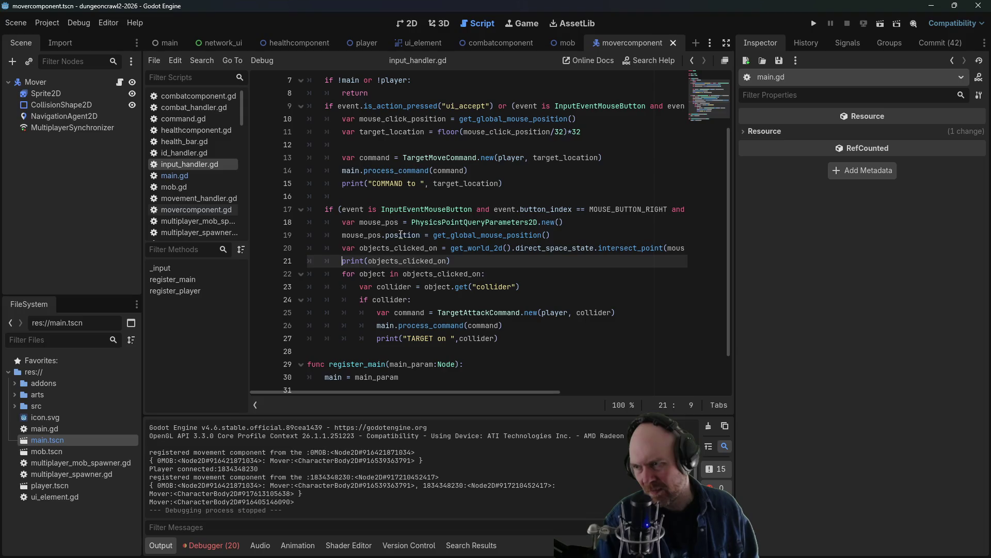
scroll(400, 235, up, 2)
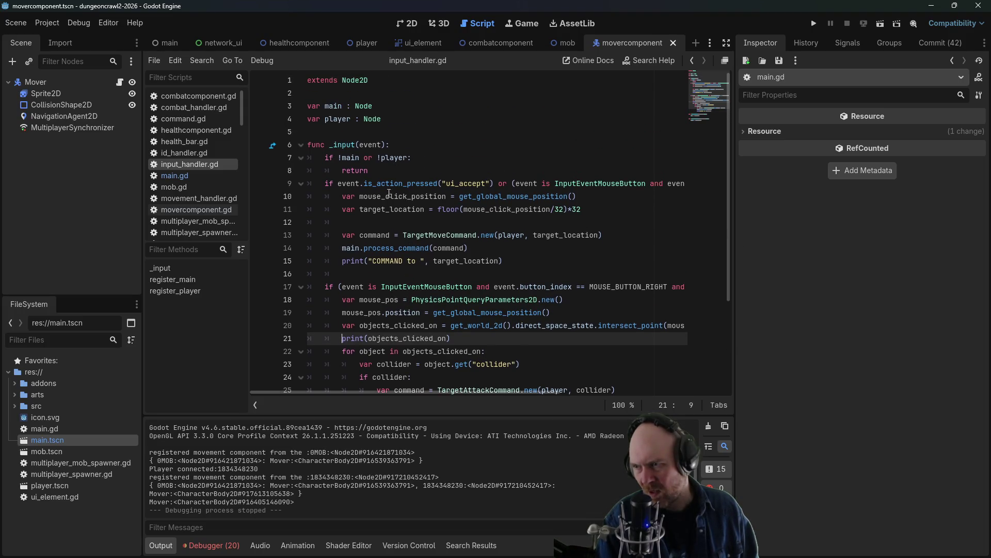
click(368, 209)
click(495, 235)
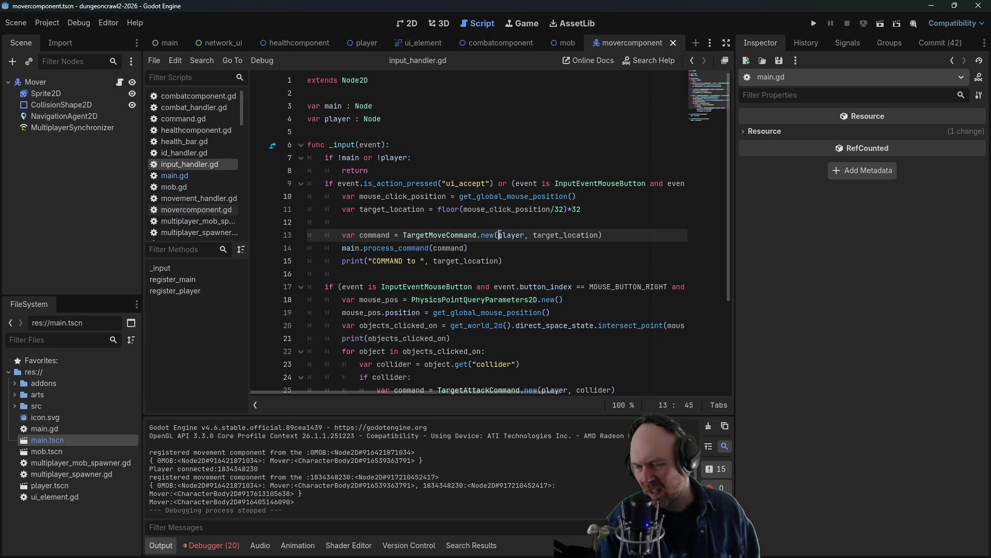
click(340, 120)
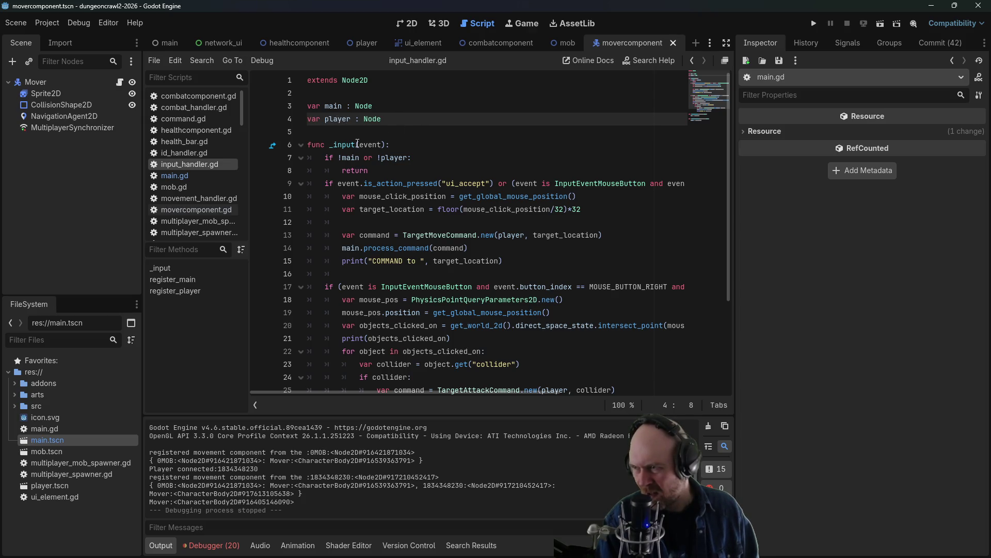
scroll(428, 233, down, 4)
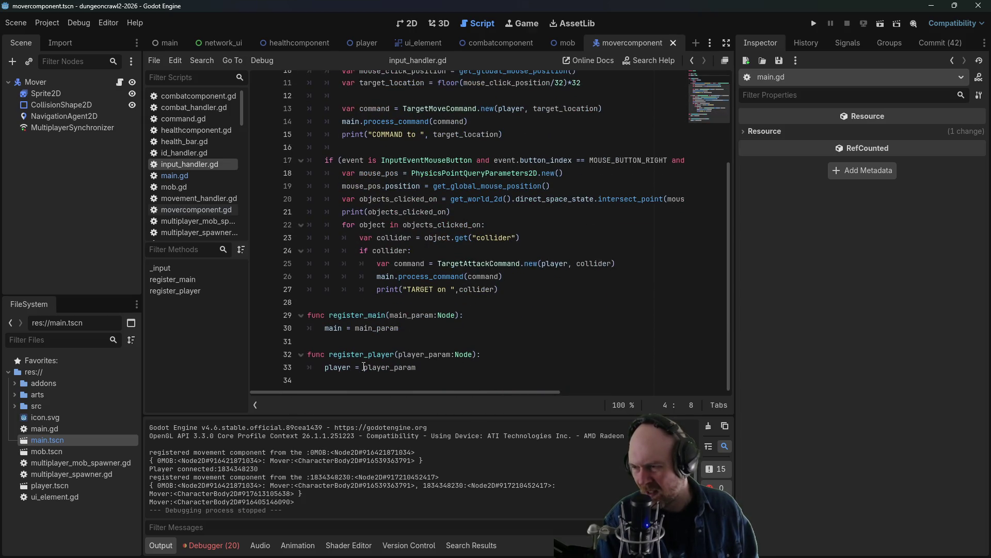
scroll(367, 365, up, 3)
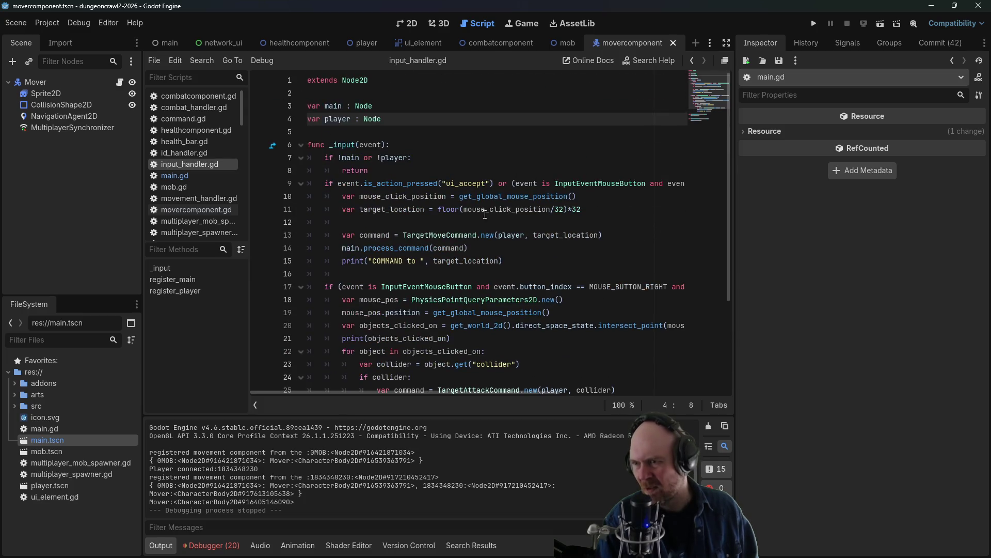
click(455, 235)
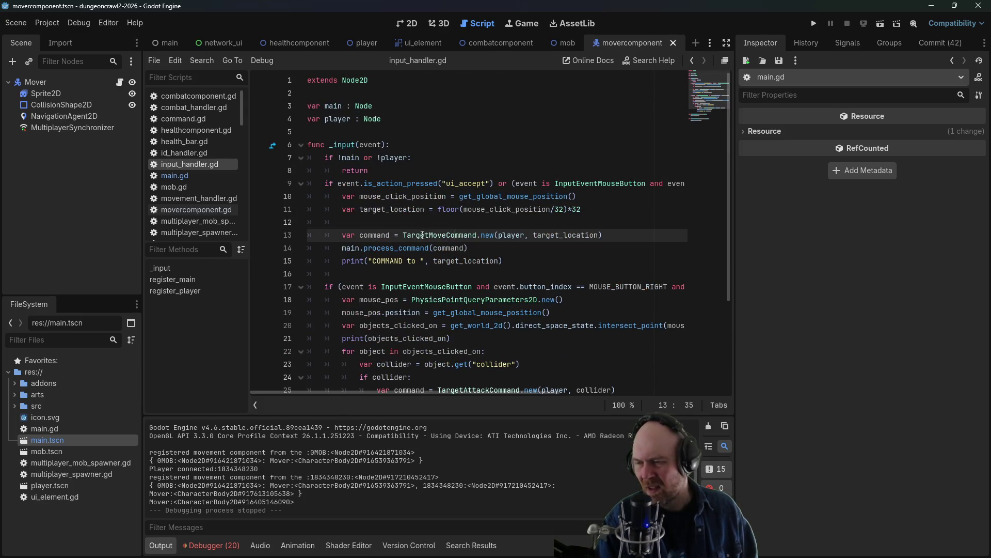
click(407, 235)
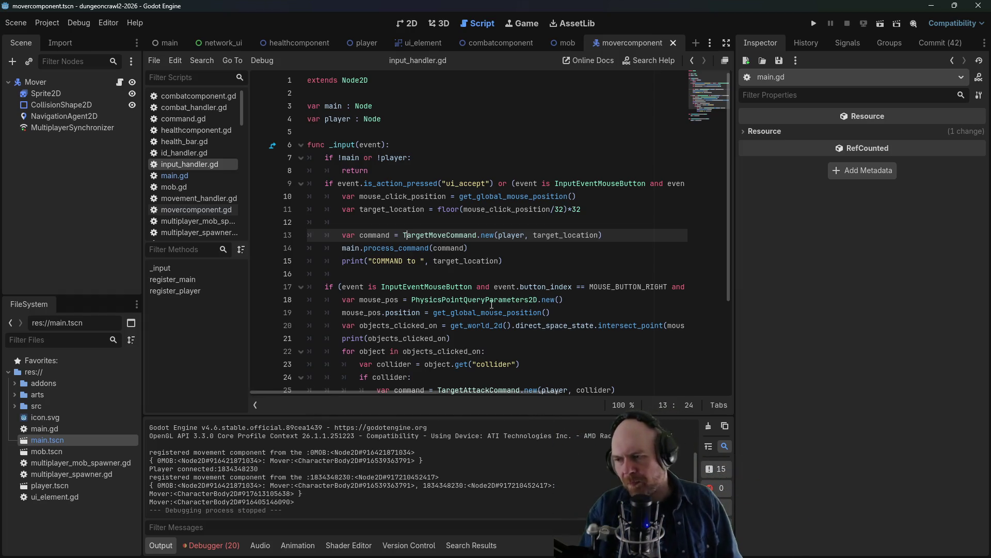
Add print("registered player: ",player_param) to register_player and save input_handler.gd.
scroll(492, 304, down, 3)
click(439, 363)
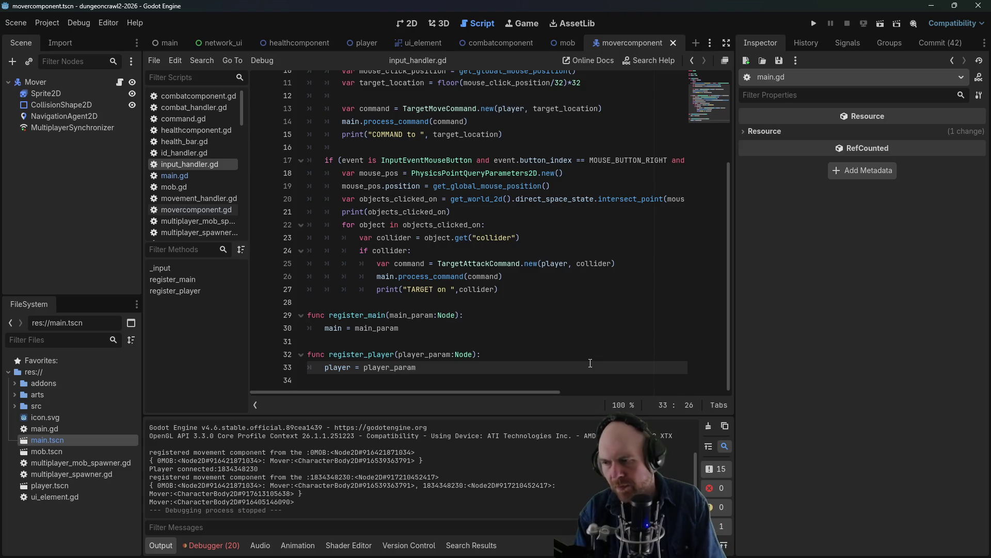
key(Return)
text(print("re)
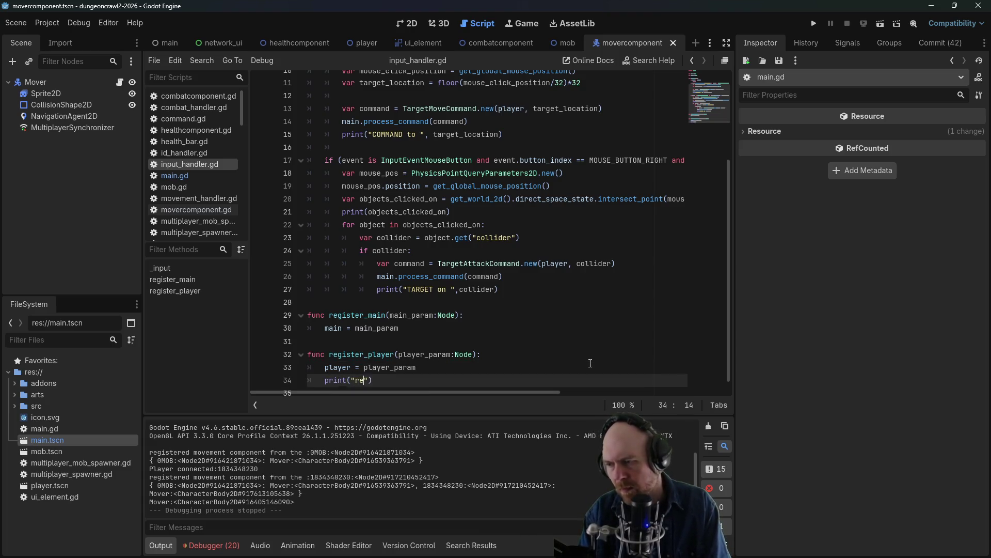
text(gistered player)
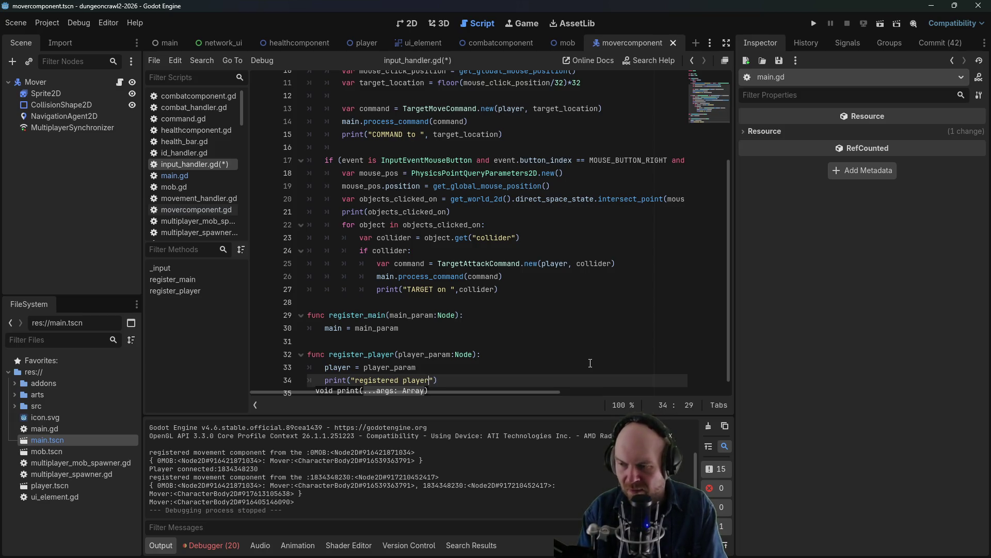
text(: "pl)
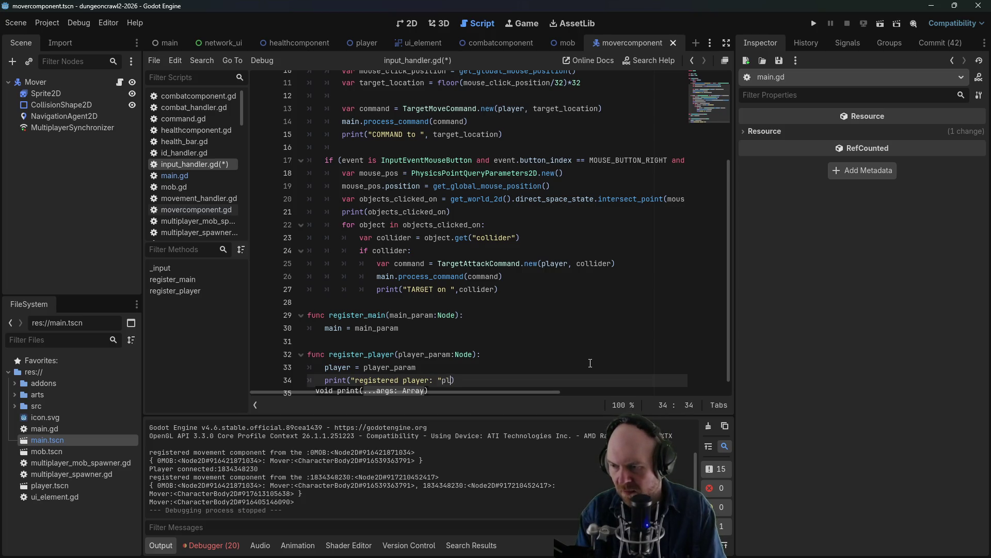
key(Left)
text(,p)
text(layer_param)
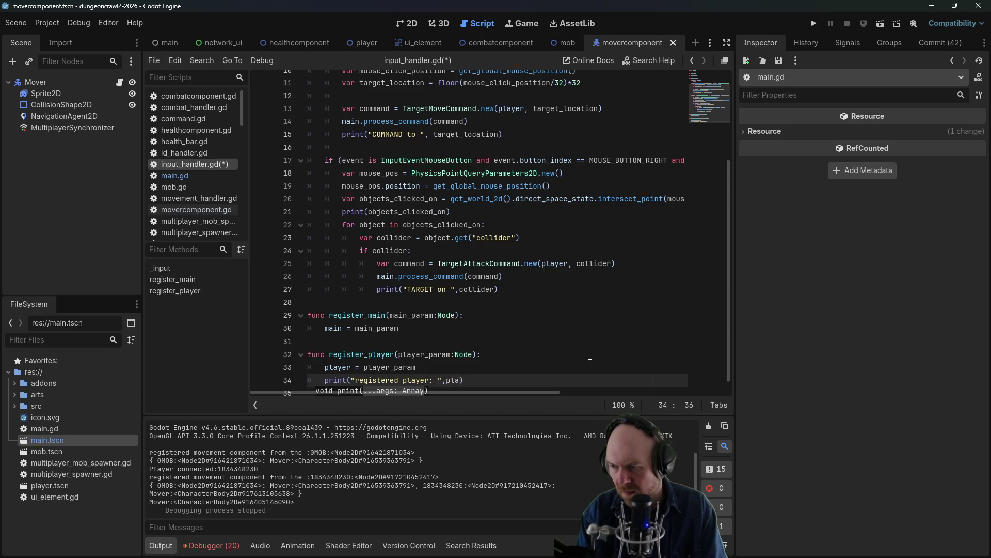
key(ctrl+s)
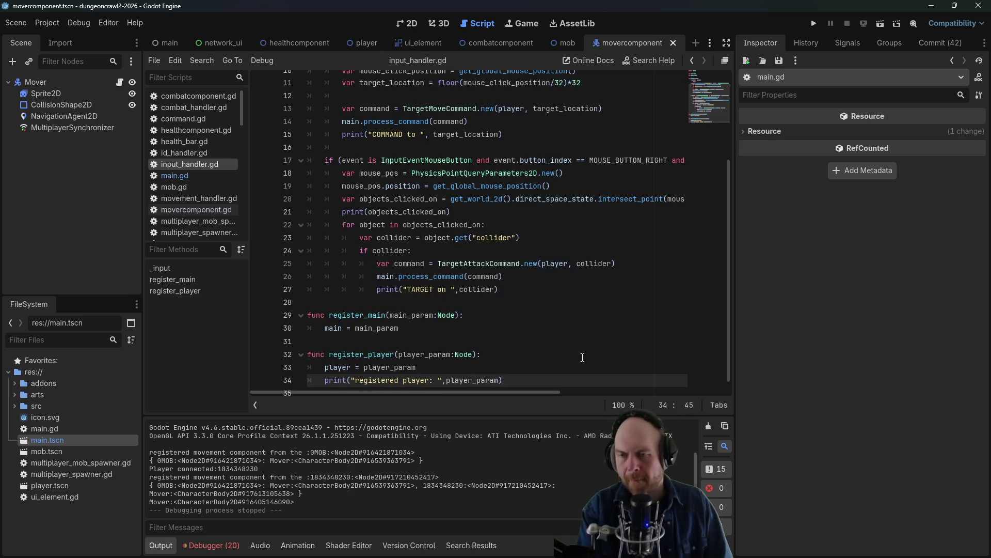
Run the game as server and client to log the registered player, then close it.
click(814, 23)
click(234, 144)
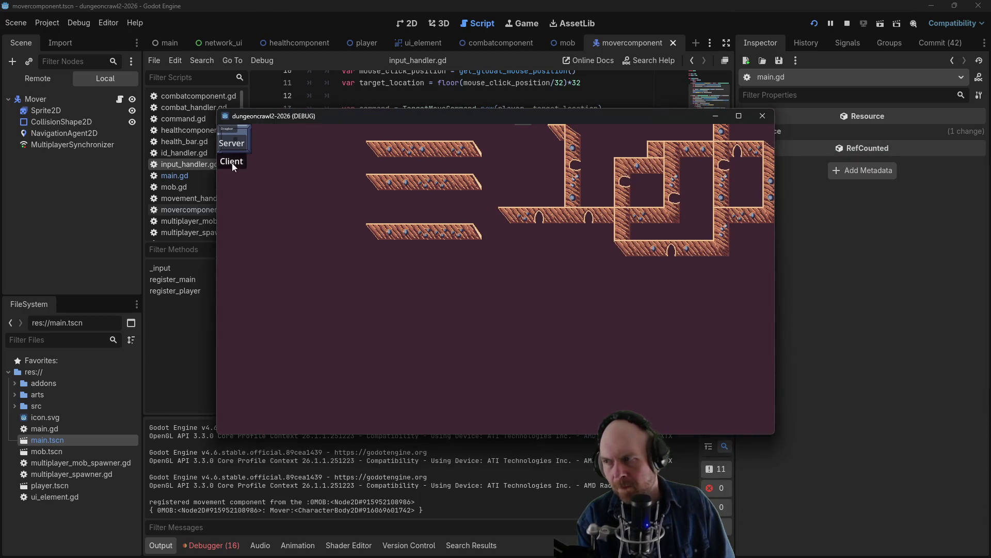
click(232, 161)
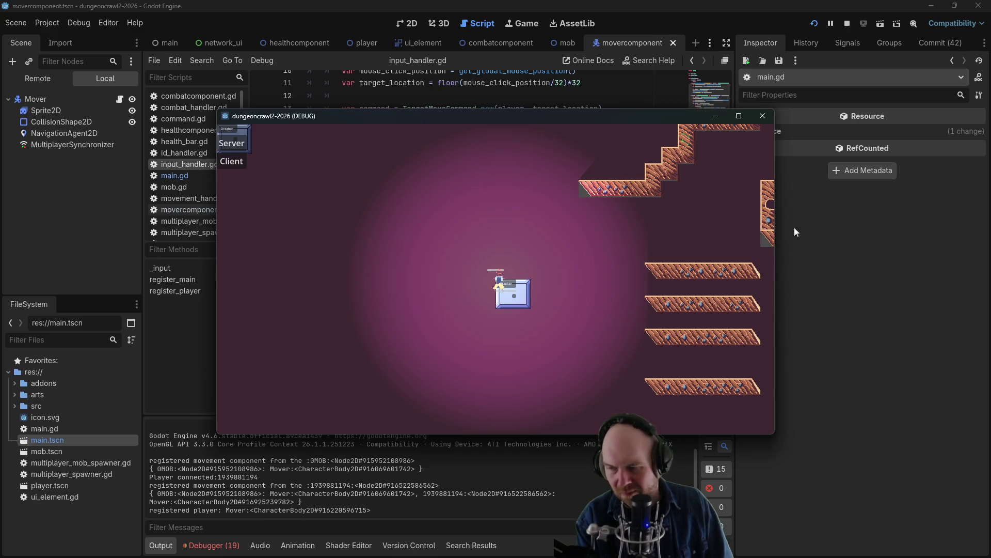
click(771, 117)
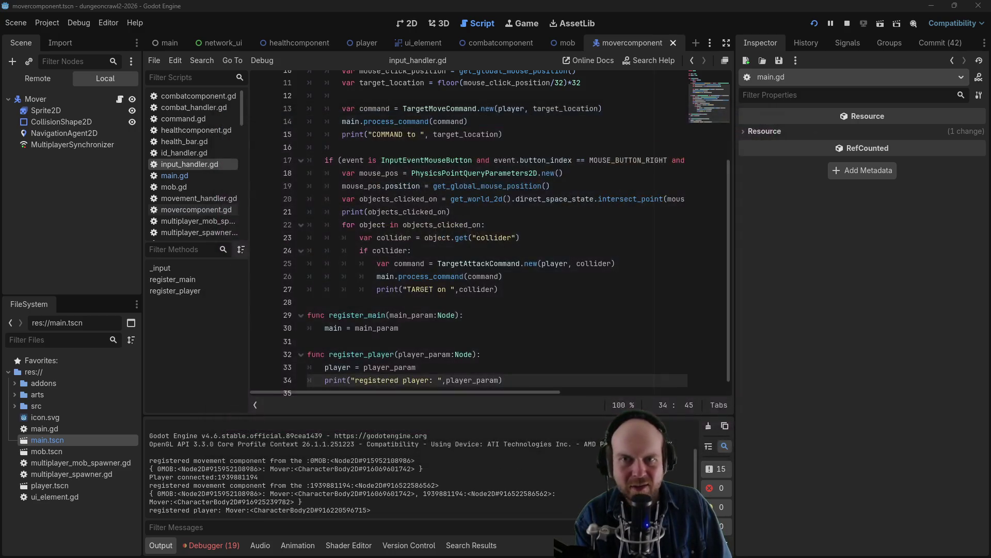
click(385, 265)
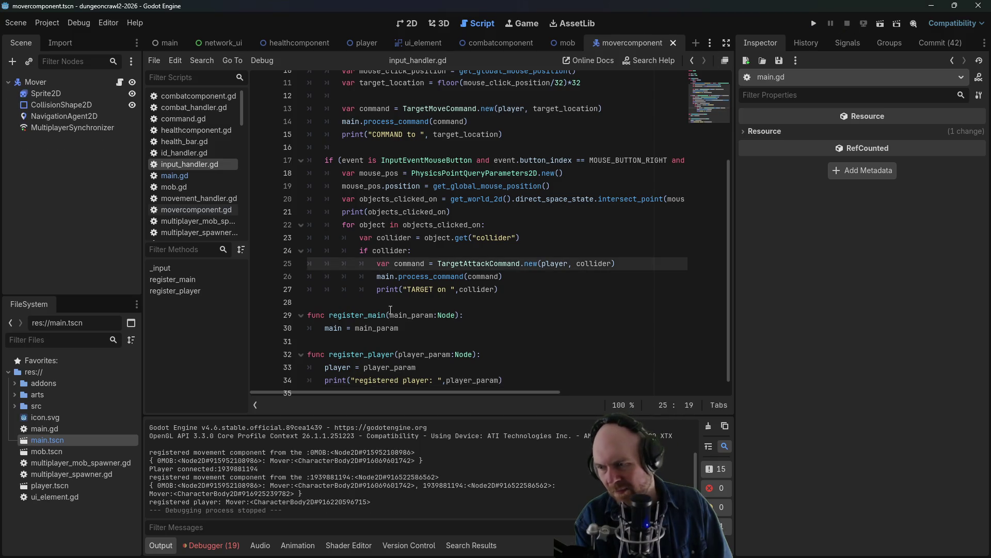
Change the player variable's type from Node to Node2D and save input_handler.gd.
scroll(453, 358, up, 3)
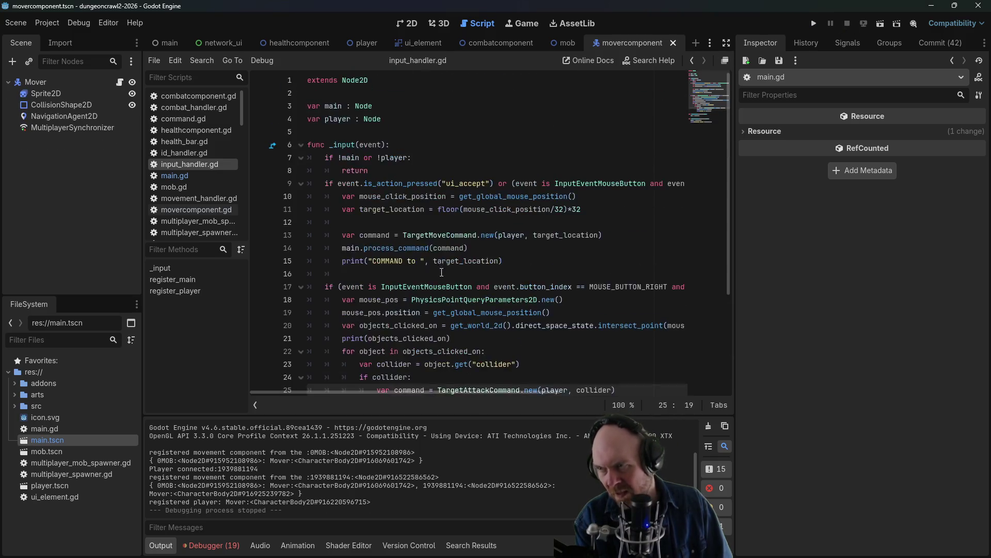
scroll(401, 139, up, 1)
click(392, 106)
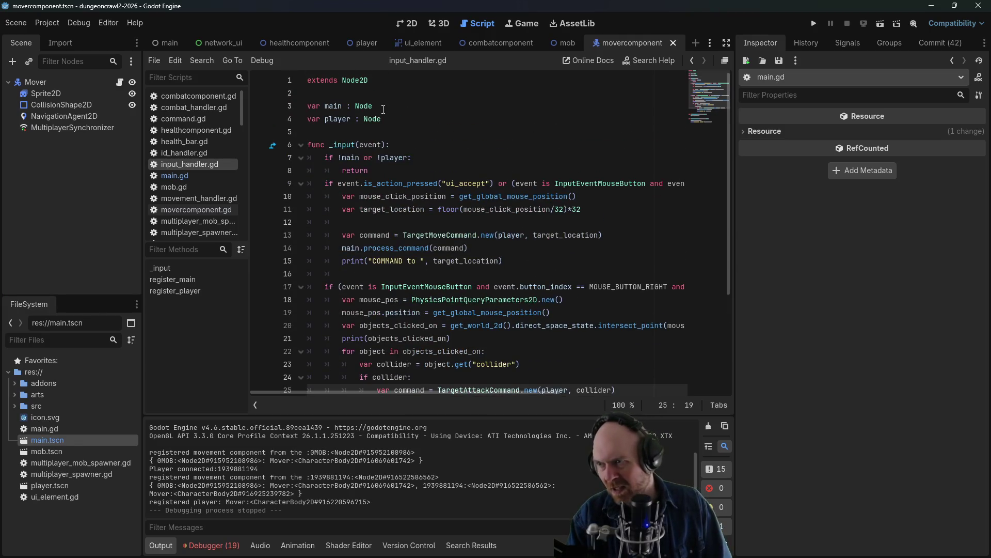
text(2D)
key(Escape)
key(BackSpace)
key(BackSpace)
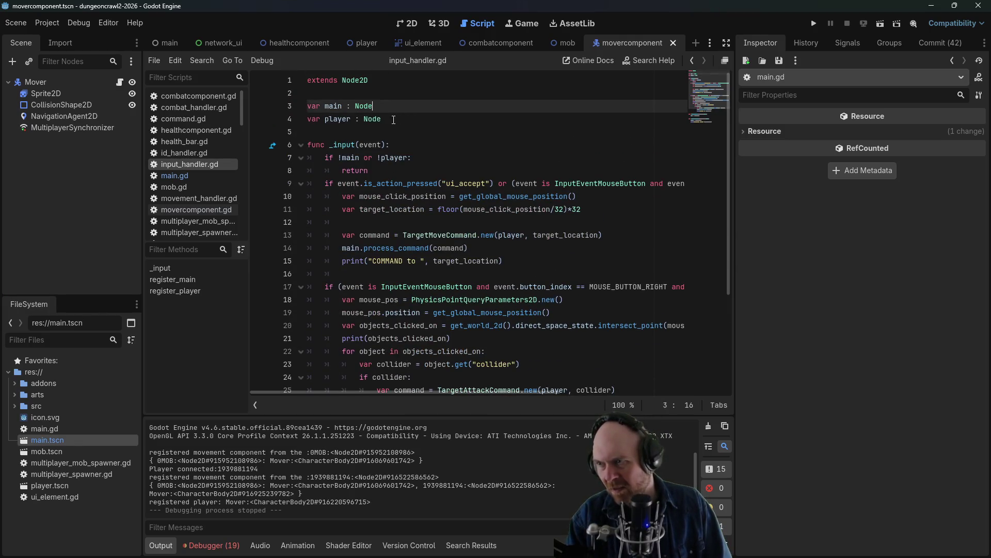
click(491, 119)
text(2D)
key(ctrl+s)
click(465, 106)
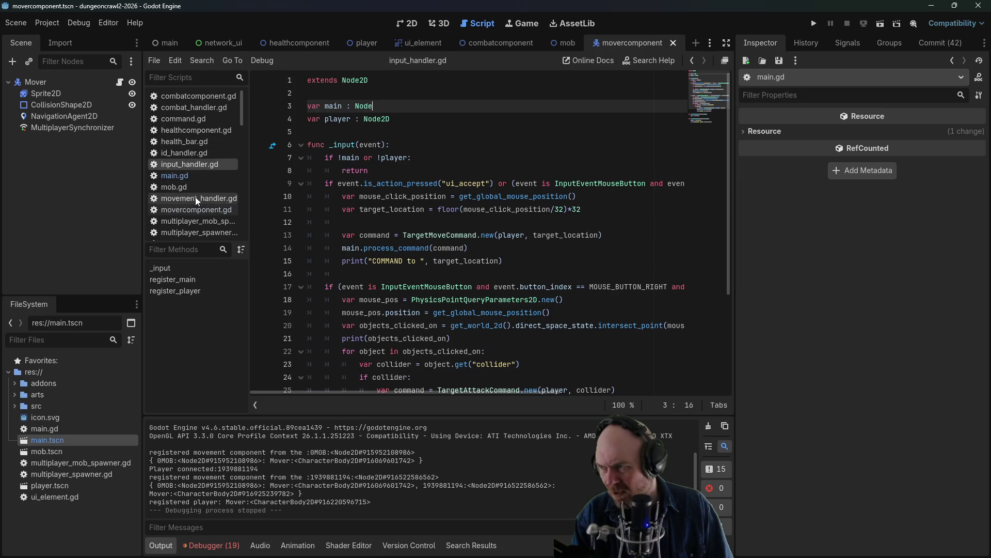
Open movercomponent.gd and review its server-only registration block, leaving it unchanged.
click(465, 159)
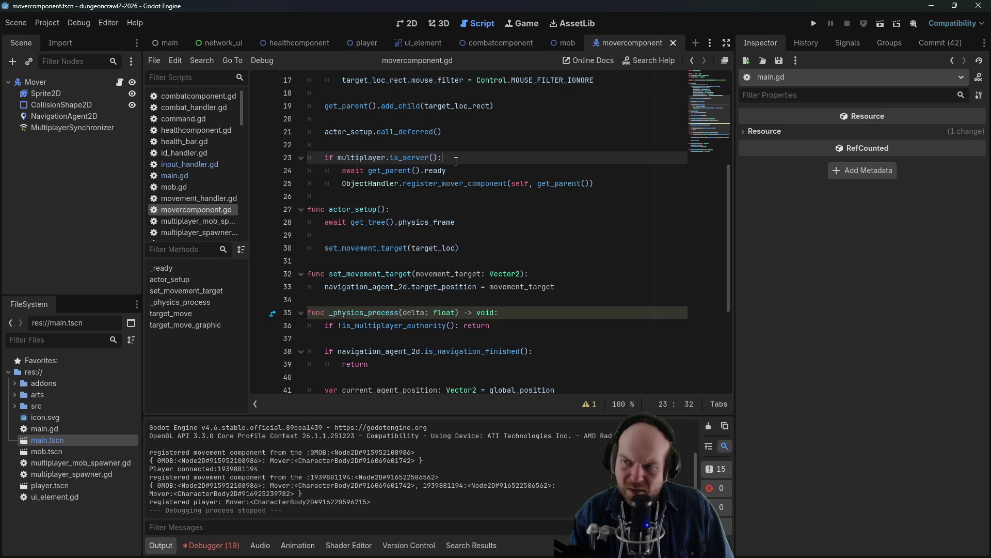
scroll(436, 237, up, 4)
scroll(459, 275, down, 5)
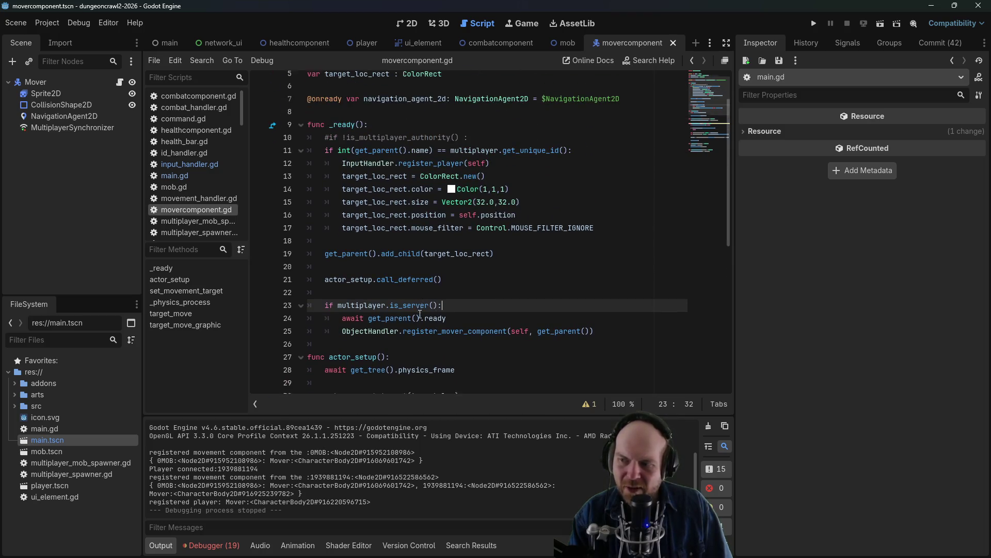
scroll(420, 311, down, 1)
scroll(426, 302, up, 3)
drag(621, 241, 277, 219)
key(BackSpace)
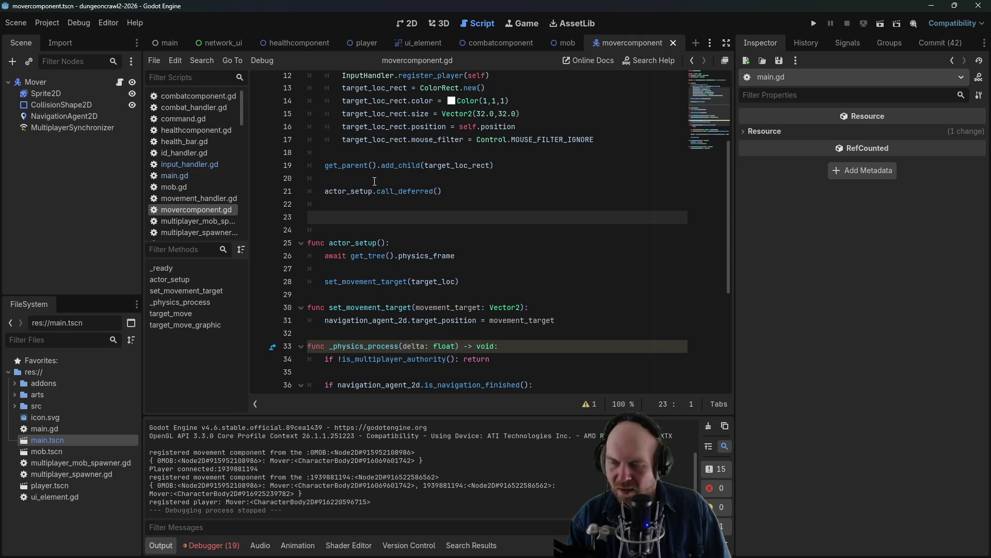
key(ctrl+z)
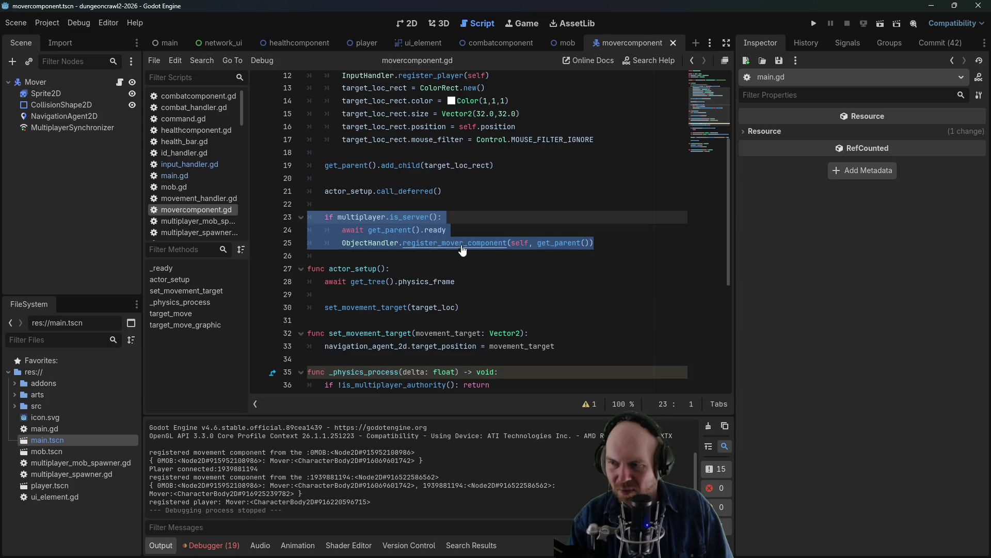
Check the register_mover_component definition, then return to movercomponent.gd's register_player call.
ctrl+click(499, 244)
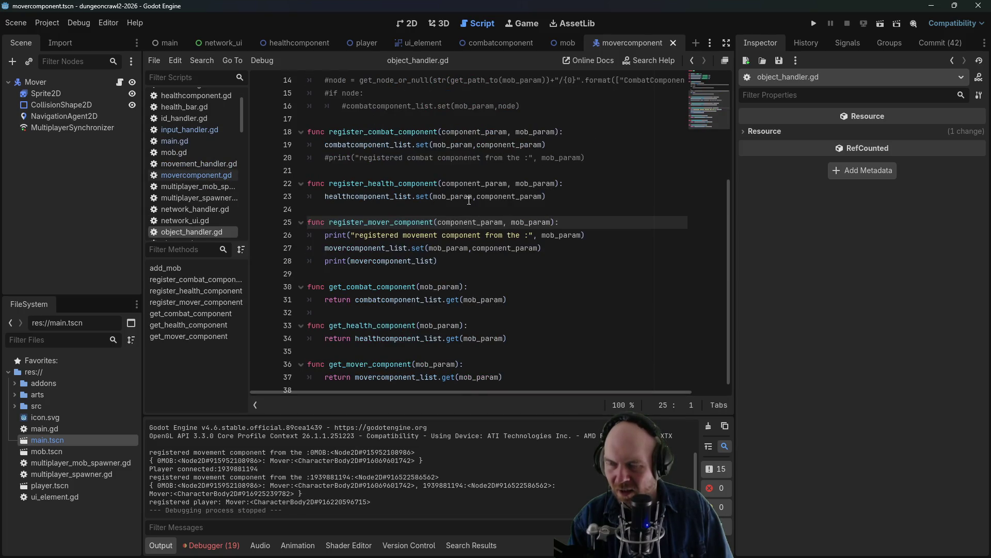
click(692, 62)
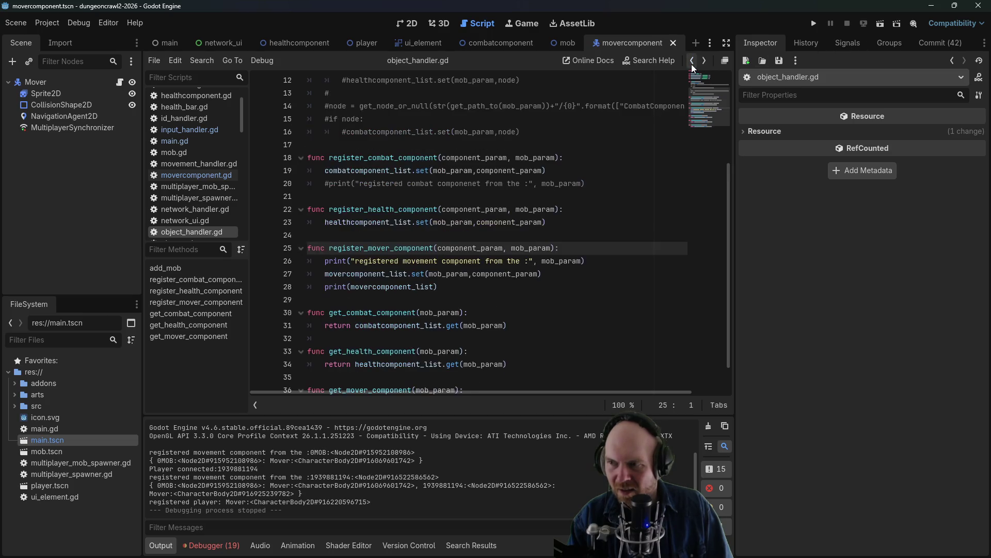
click(692, 64)
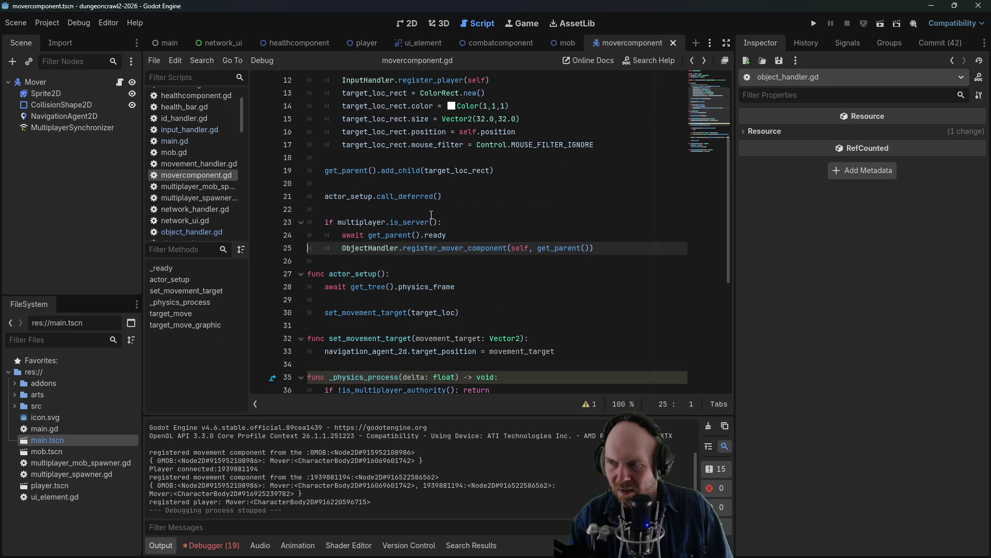
scroll(432, 206, up, 2)
click(433, 157)
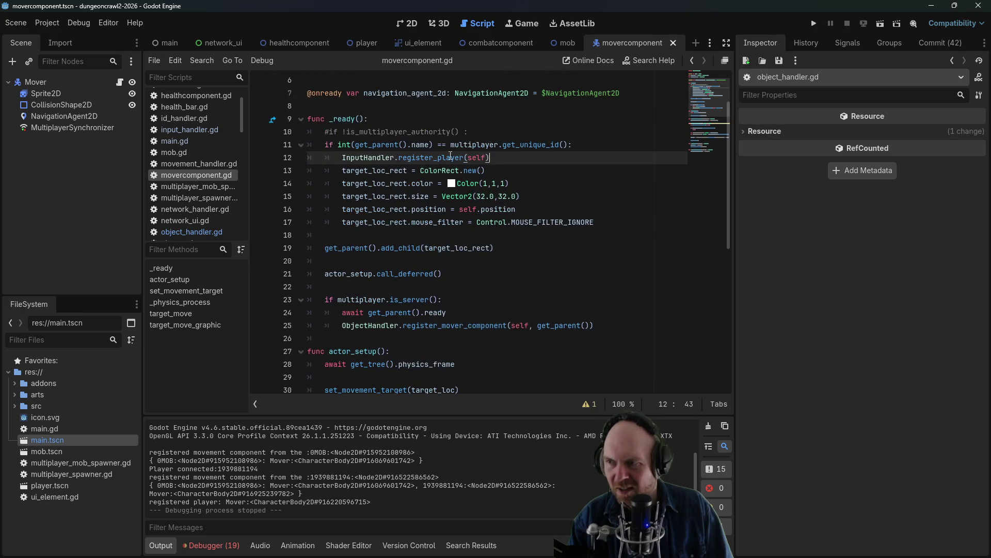
Cut the InputHandler.register_player(self) call out of movercomponent.gd.
drag(490, 157, 341, 157)
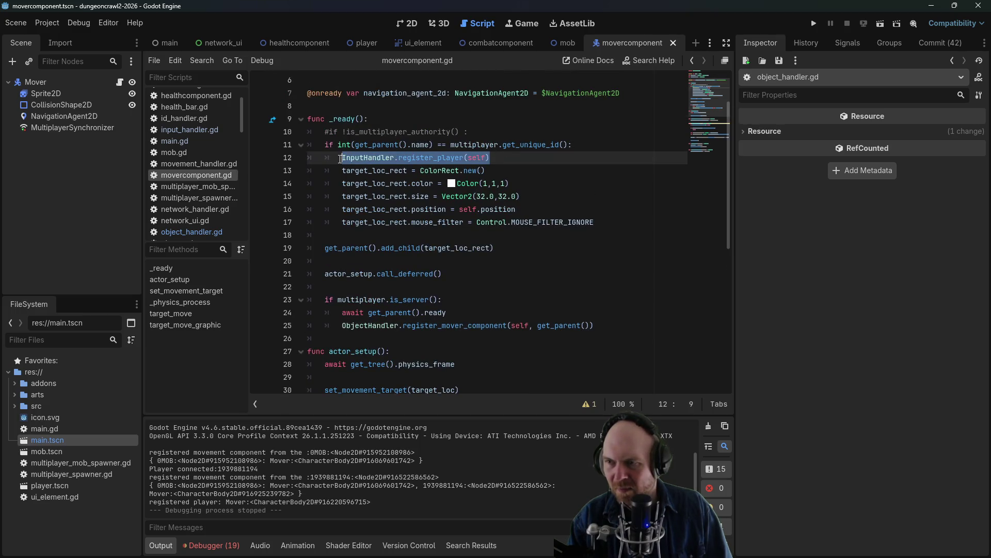
mouse_move(507, 156)
mouse_down()
mouse_move(306, 149)
mouse_move(306, 160)
mouse_up()
key(ctrl+c)
key(BackSpace)
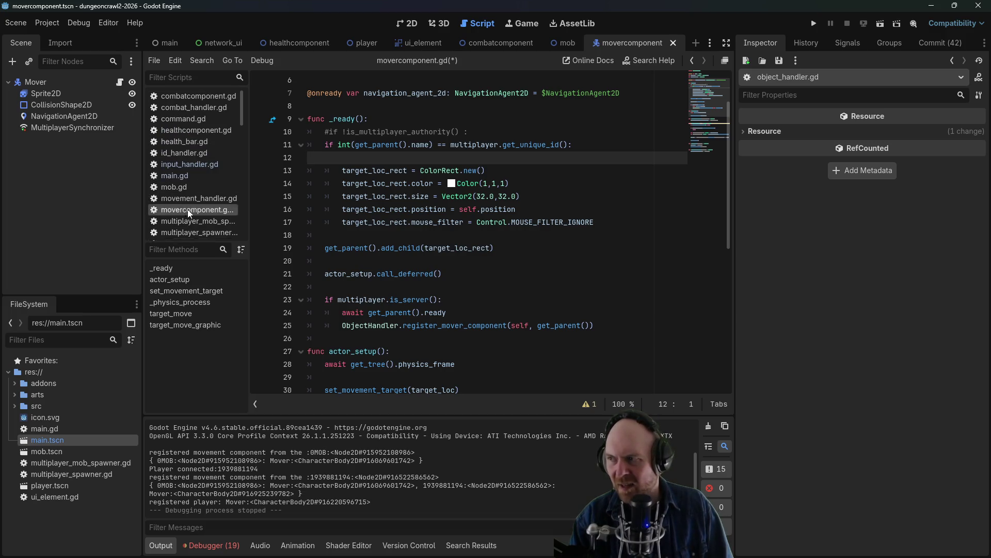
scroll(190, 209, up, 2)
scroll(212, 207, down, 5)
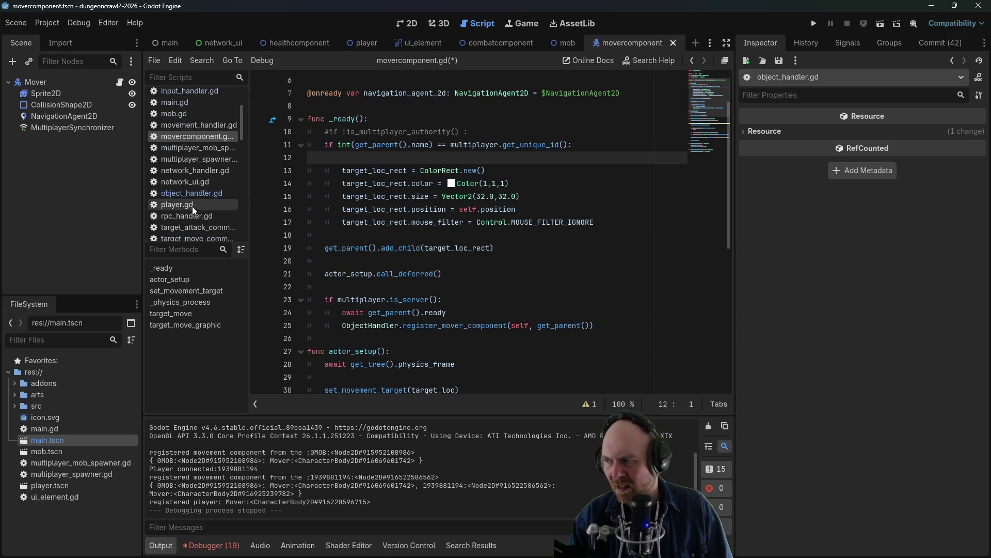
Paste the register_player call into a new else branch in player.gd's _ready and save.
click(192, 205)
key(Return)
key(Return)
key(Tab)
key(Up)
key(Up)
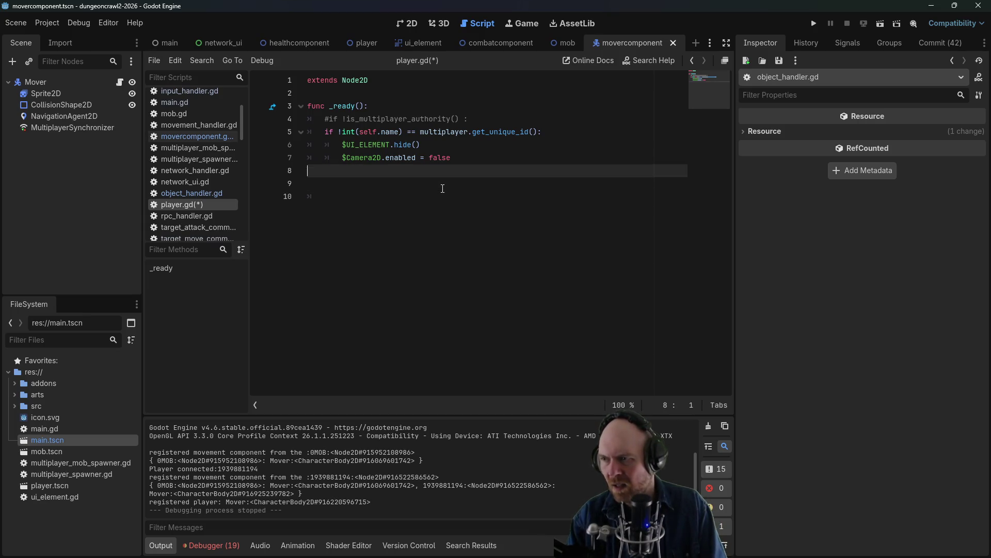
text(lse:)
key(Return)
key(ctrl+v)
key(ctrl+s)
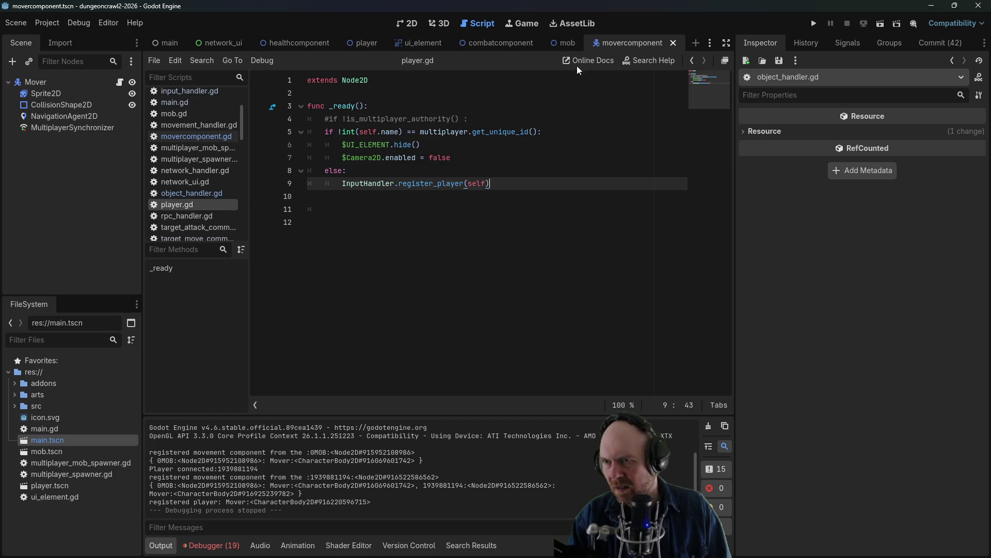
Delete empty line 12 from movercomponent.gd's _ready and save.
click(197, 136)
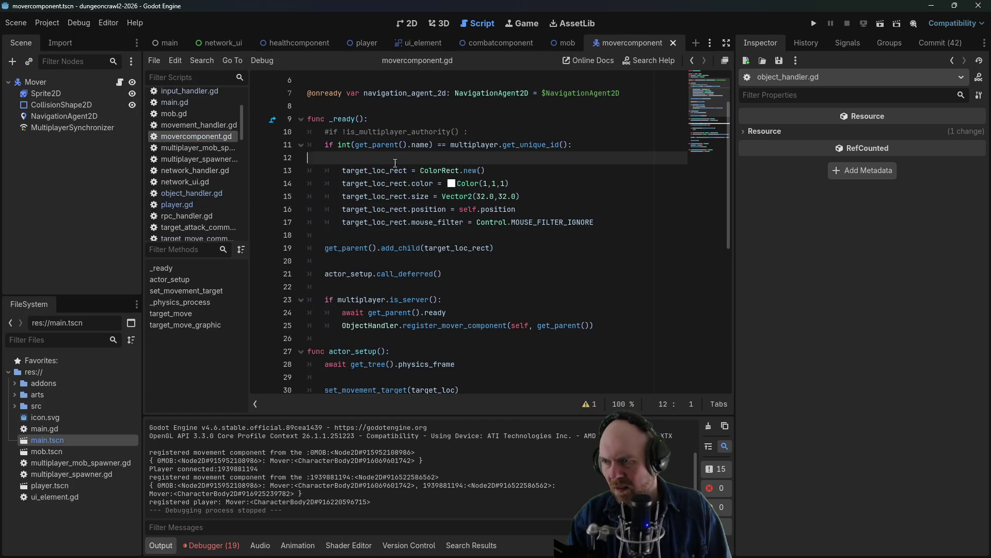
key(BackSpace)
click(532, 145)
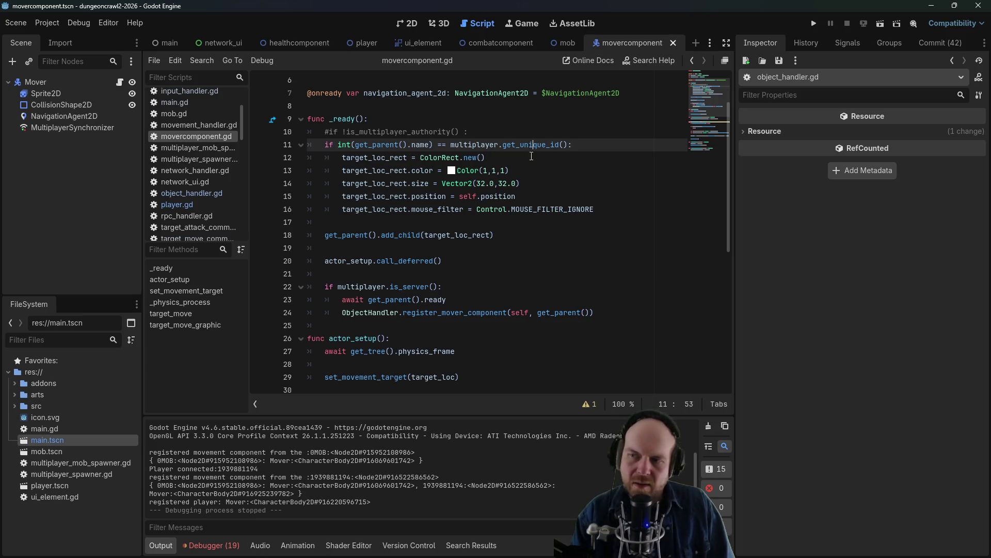
click(531, 157)
key(ctrl+s)
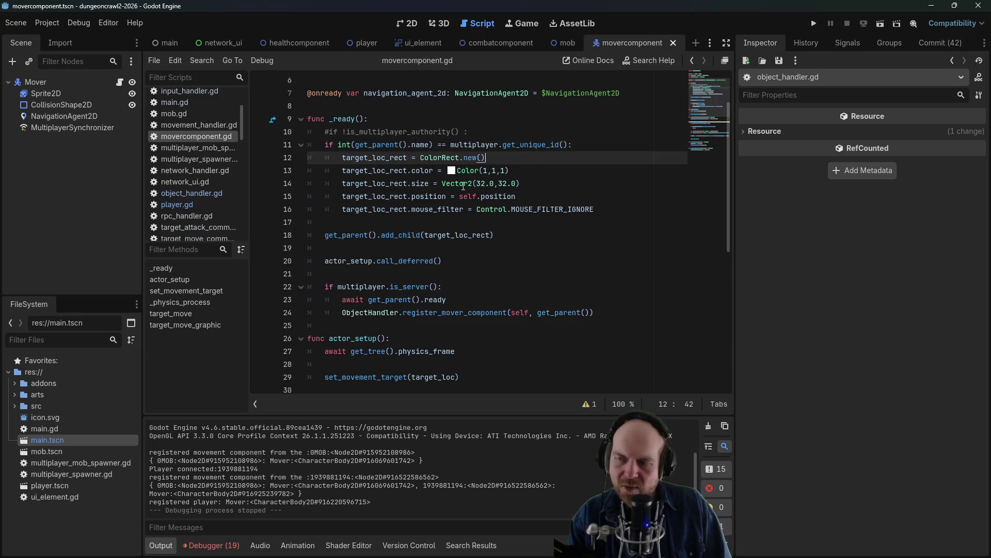
click(199, 125)
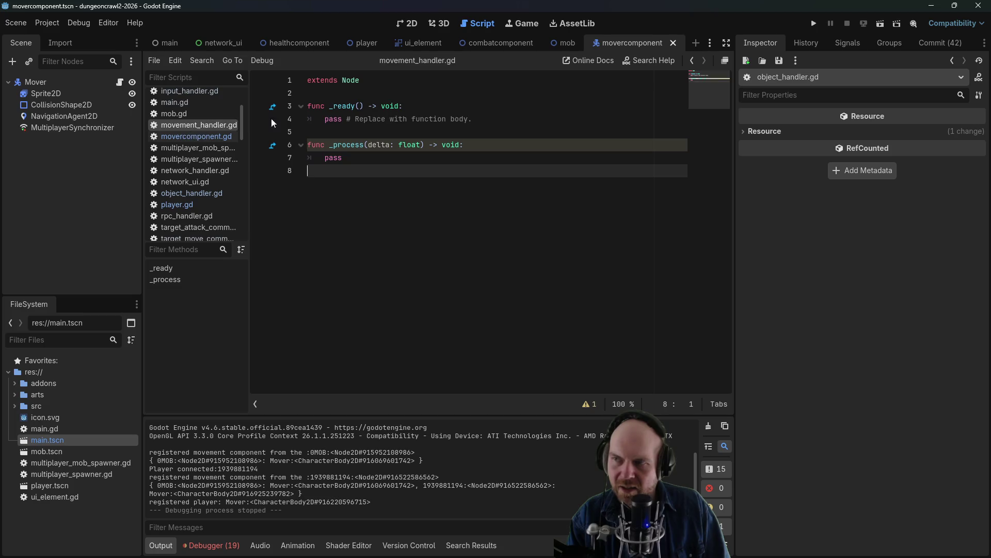
Launch the game, join as client and move to reproduce the null mover crash, then view Output.
click(814, 24)
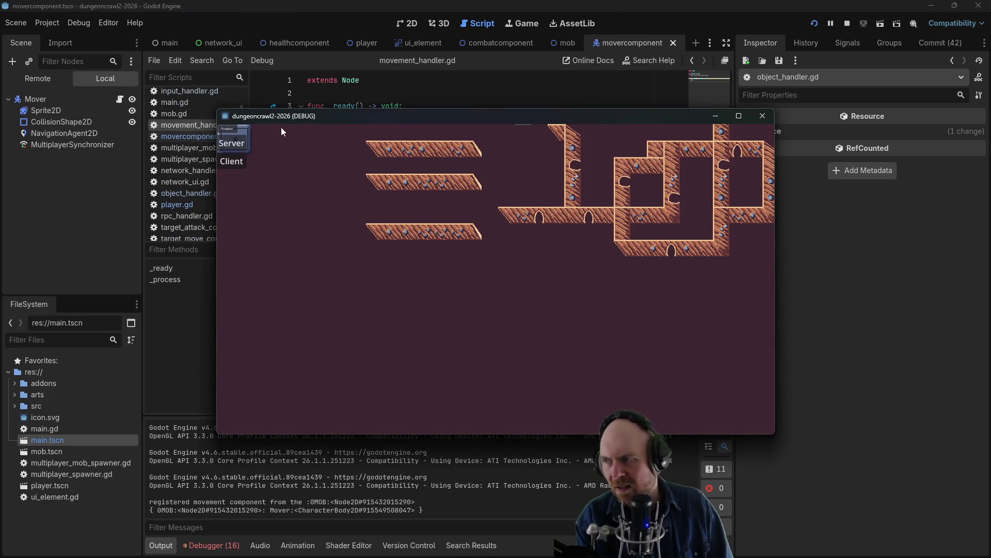
drag(327, 132, 0, 155)
click(231, 162)
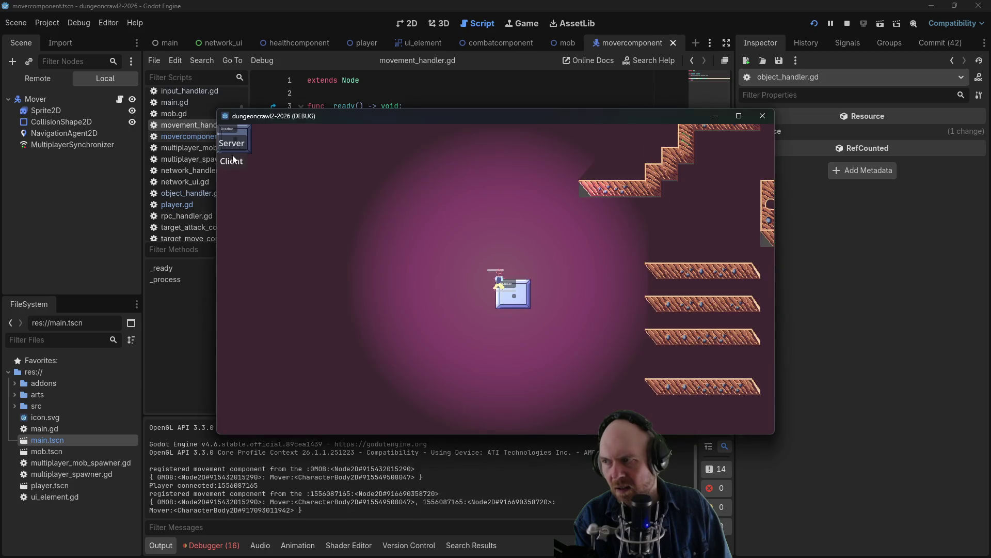
click(446, 277)
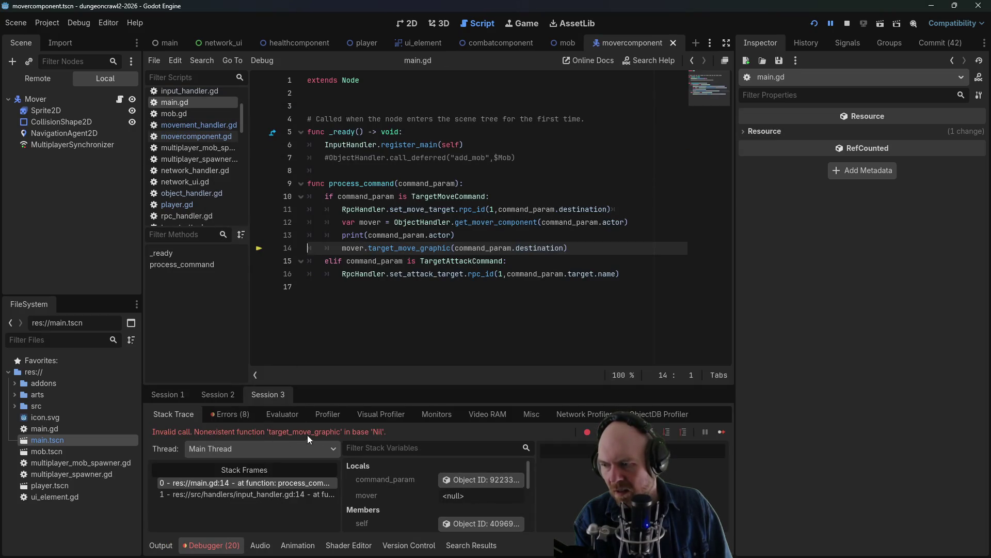
click(161, 546)
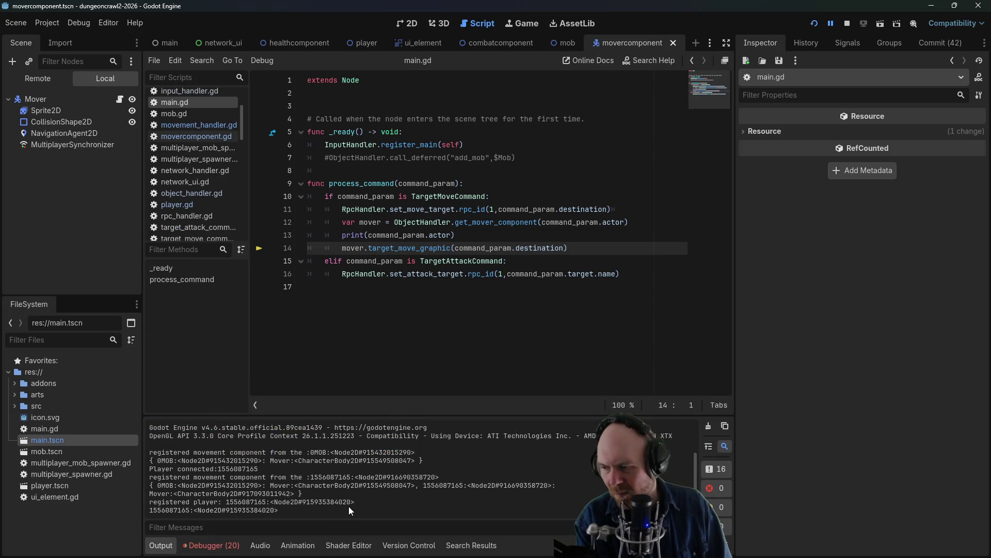
Delete the registered-player print line from register_player in input_handler.gd and save.
scroll(195, 116, up, 1)
click(189, 109)
scroll(426, 254, down, 4)
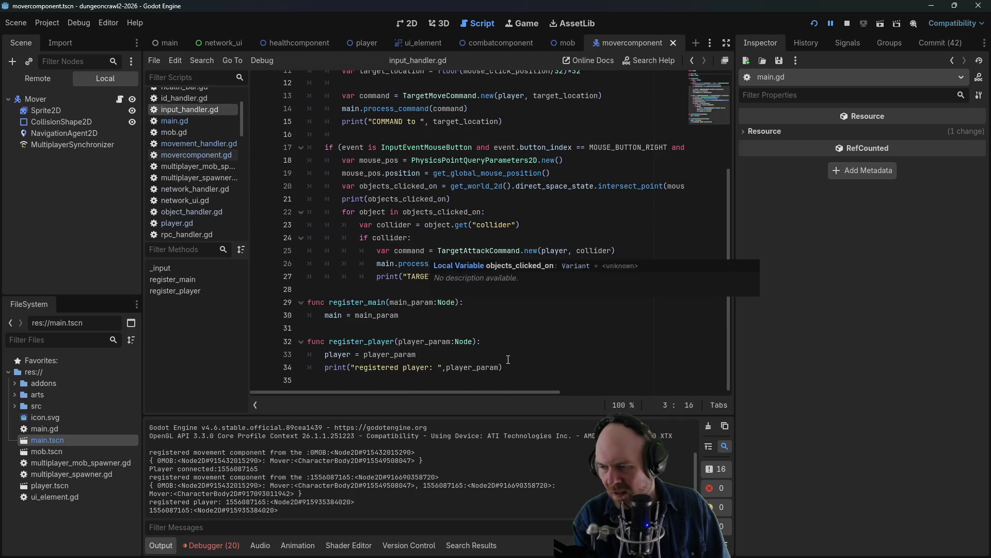
drag(503, 367, 504, 354)
key(BackSpace)
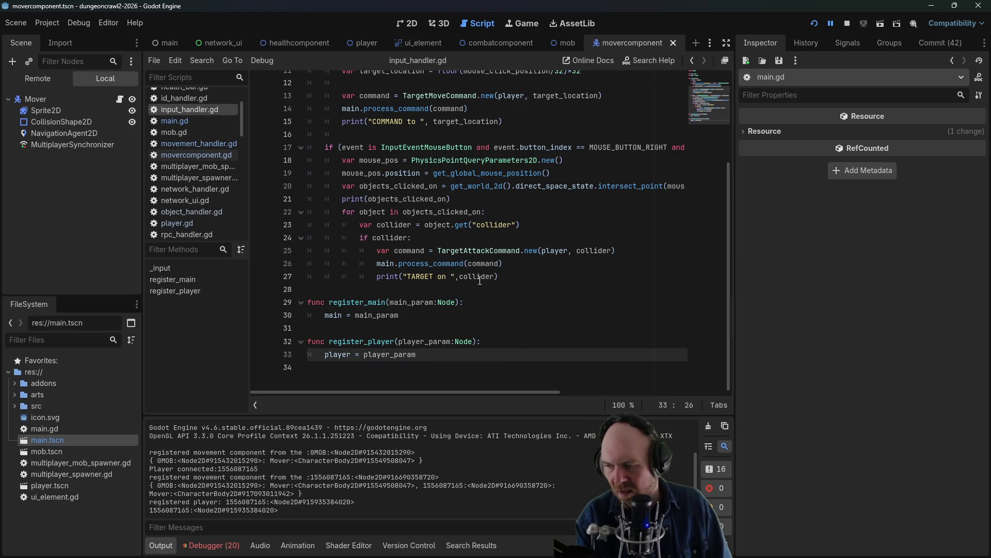
key(ctrl+s)
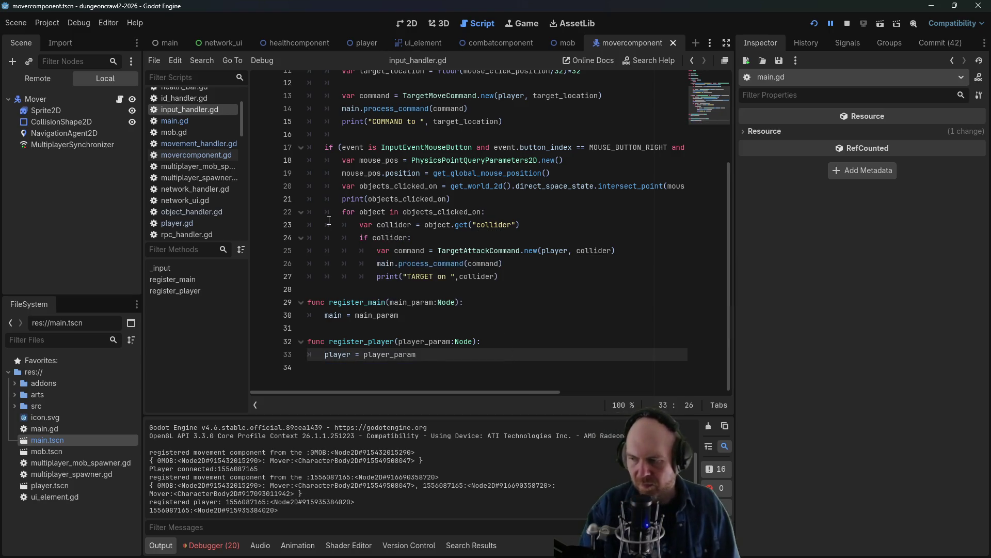
scroll(430, 225, up, 3)
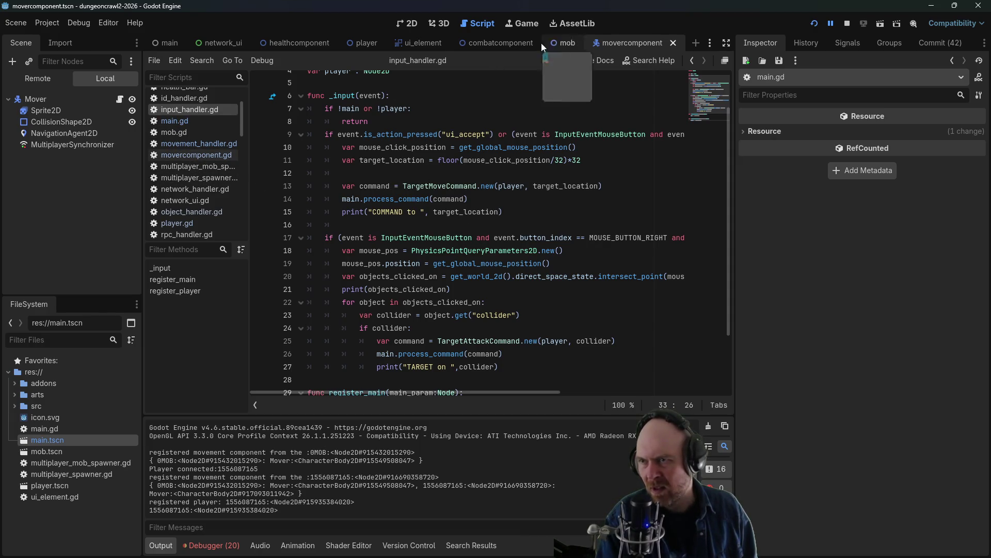
Jump from the Debugger stack trace to the failing line 14 in main.gd.
click(192, 143)
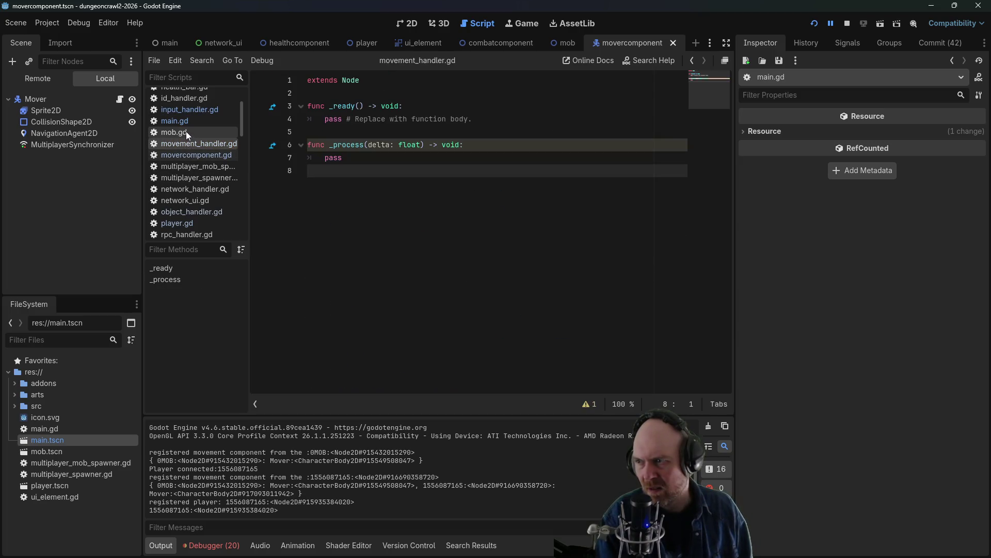
click(199, 153)
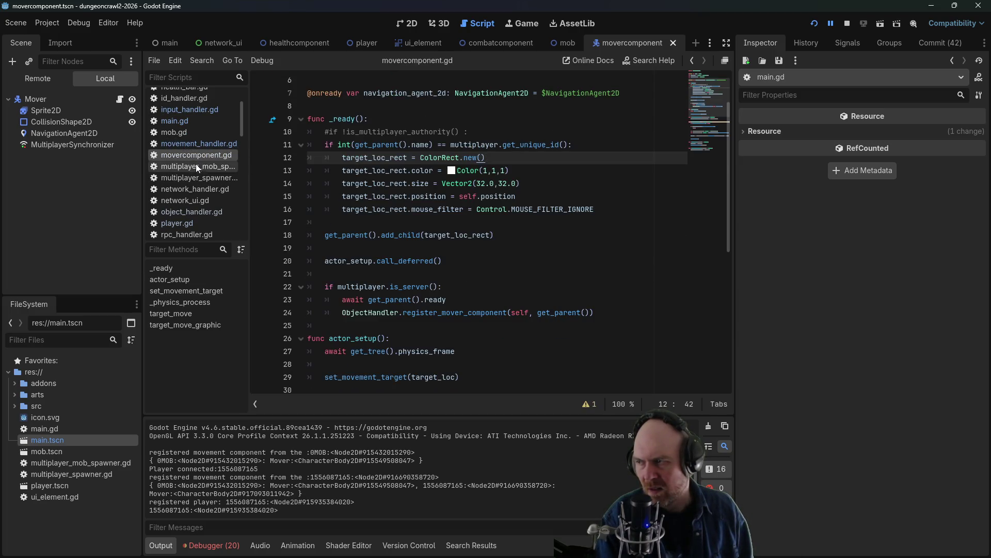
click(212, 545)
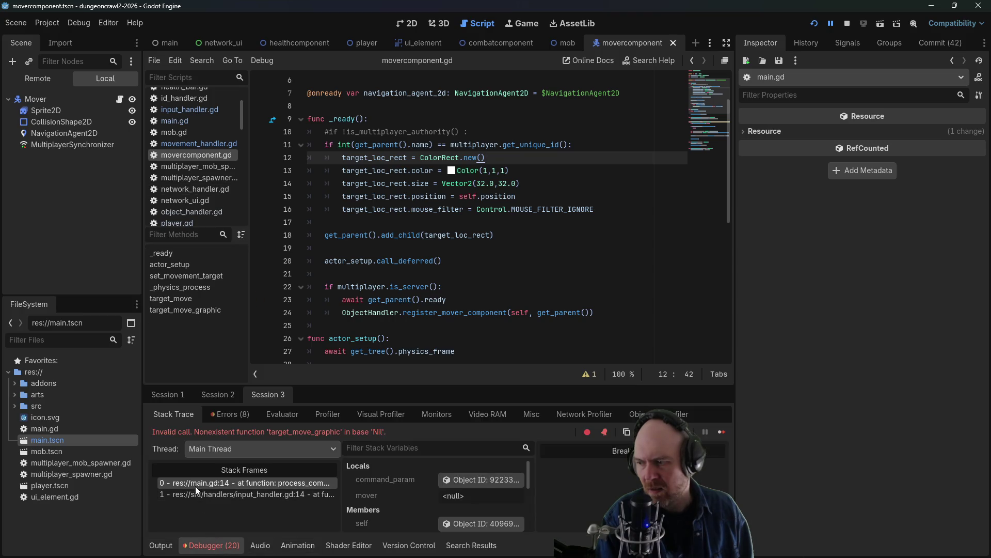
click(195, 483)
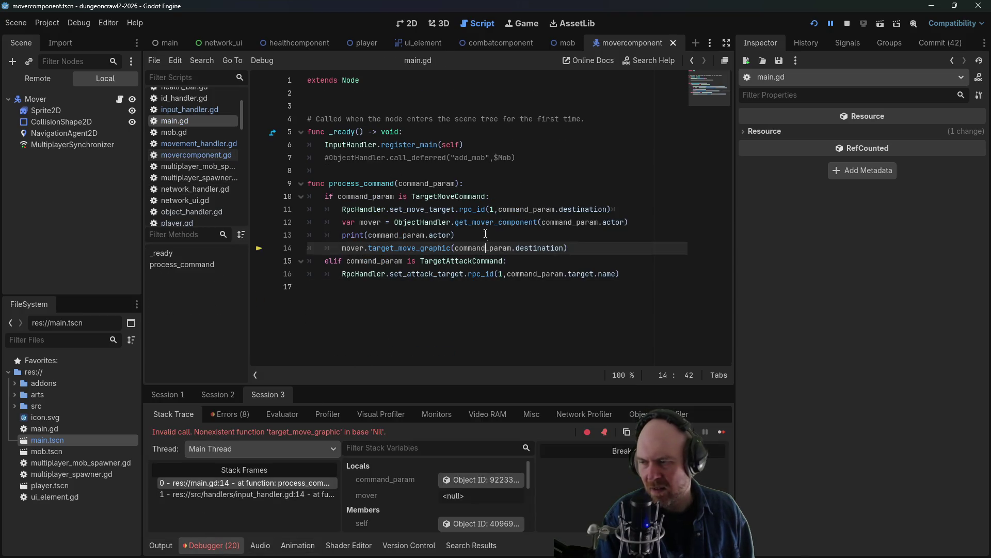
Change line 13 to print("the actor is: ",command_param.actor) and save main.gd.
click(462, 238)
click(368, 235)
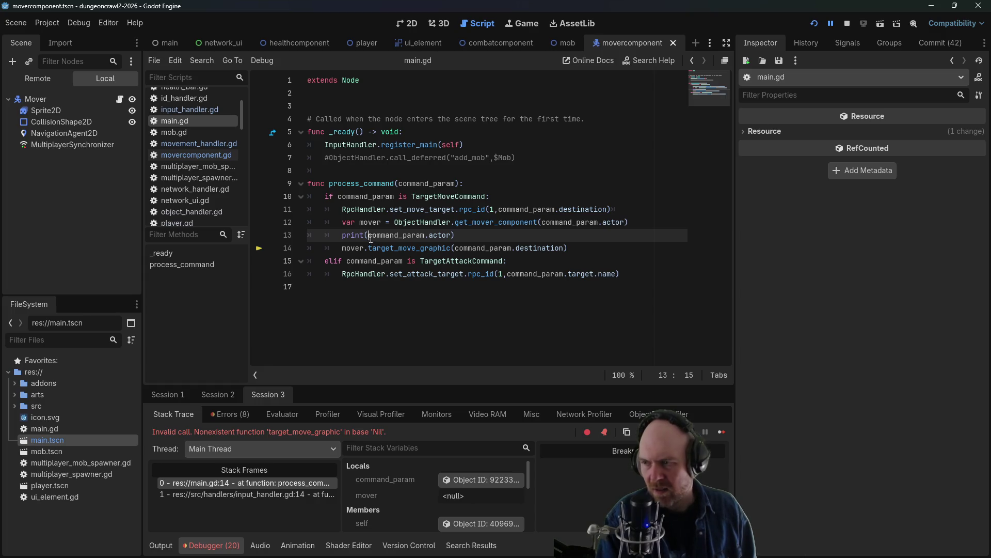
text("the actor is: )
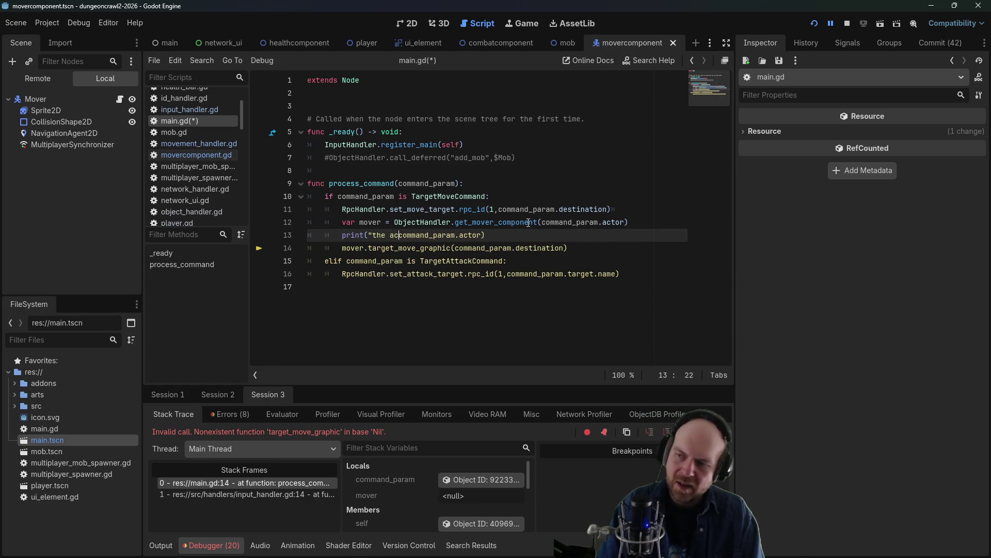
text(",)
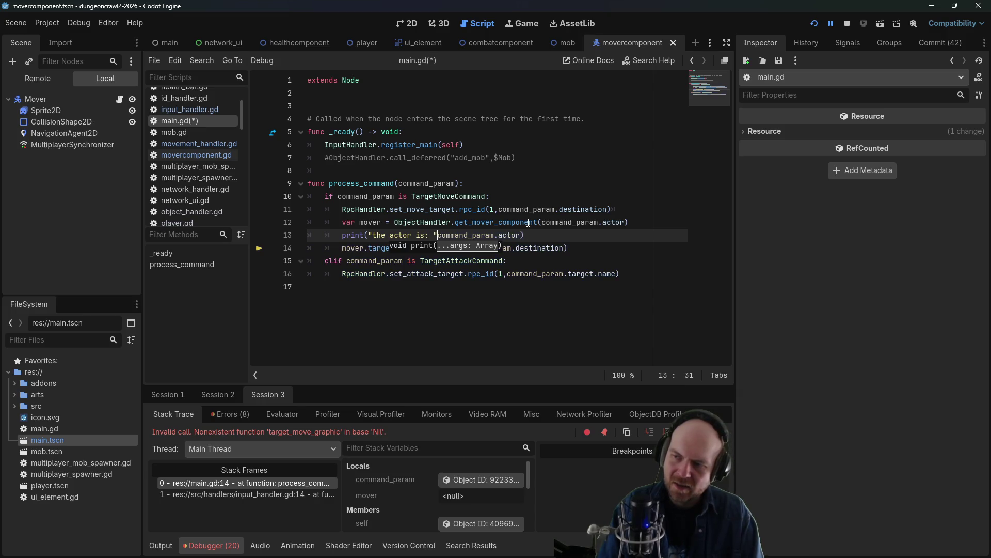
key(ctrl+s)
click(818, 24)
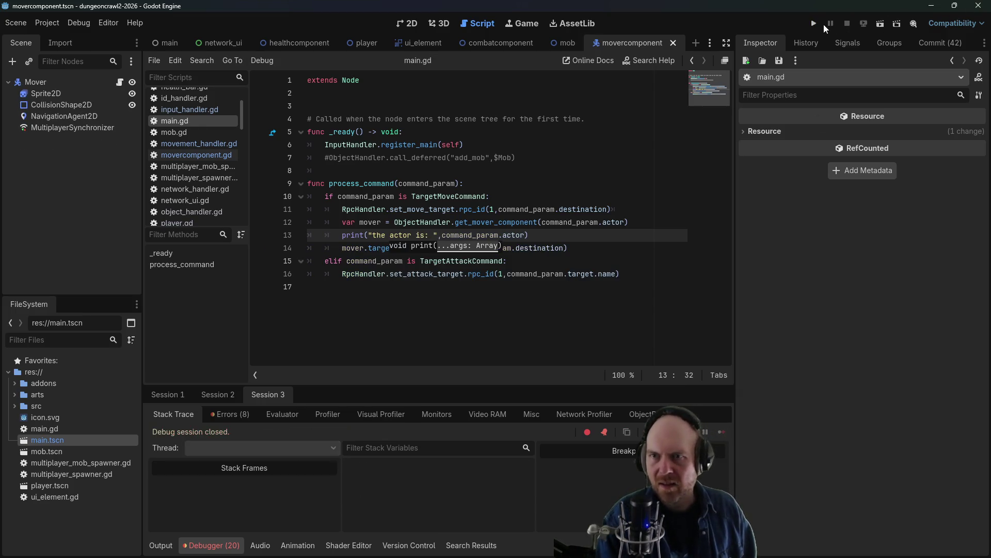
Start a server, connect a client, and send a move command to crash again with the actor logged.
click(227, 144)
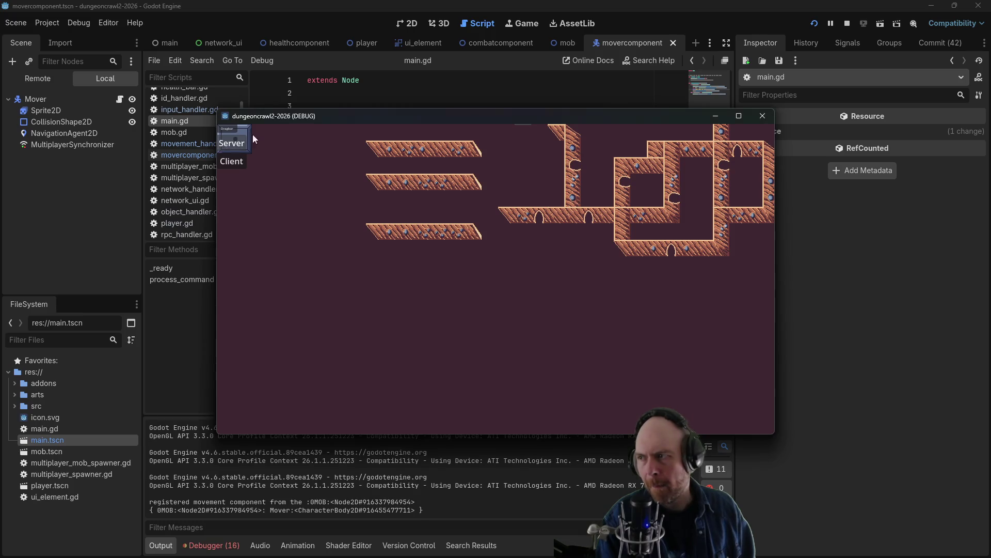
click(231, 161)
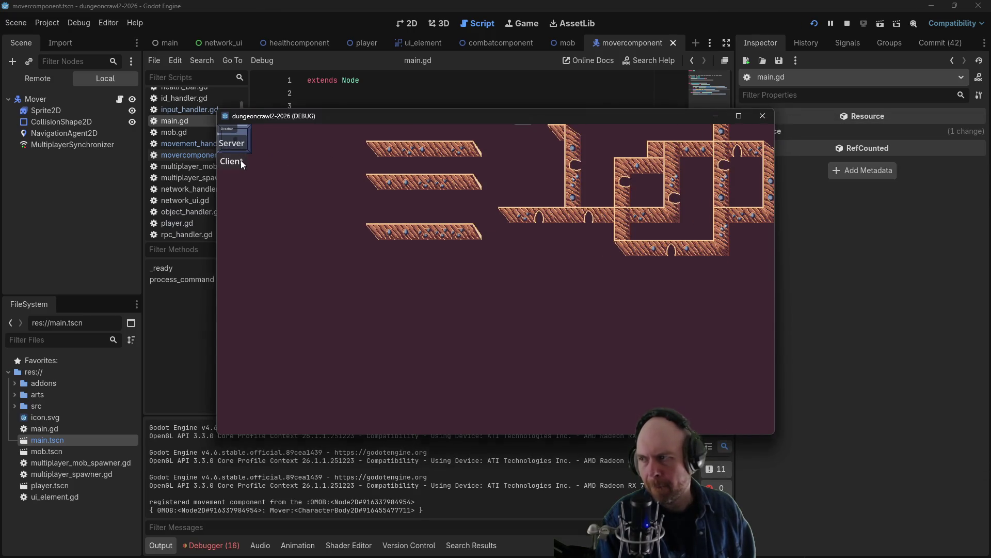
click(451, 290)
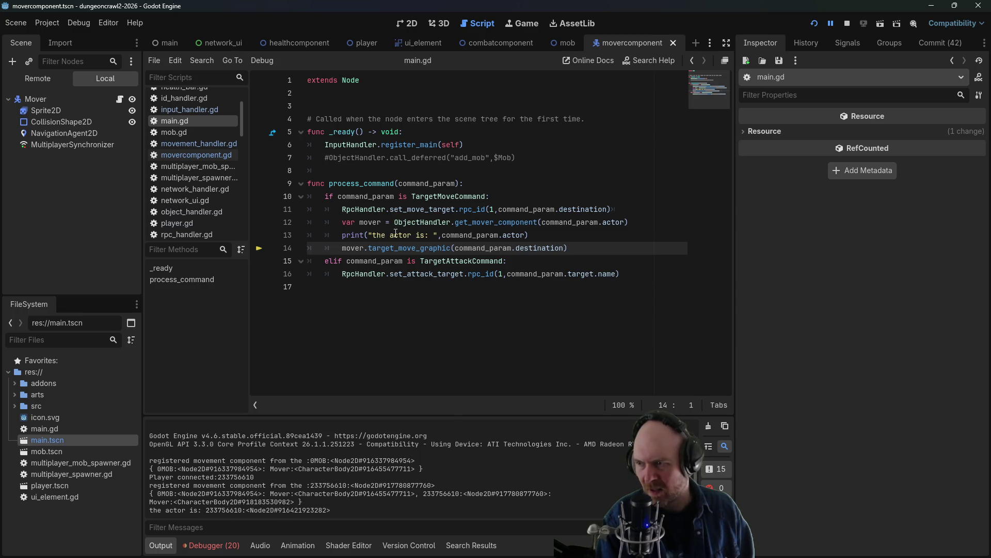
Change line 13 to print("the mover is: ",mover) and save main.gd.
double_click(396, 233)
text(mover)
key(Right)
key(Delete)
key(Delete)
key(Delete)
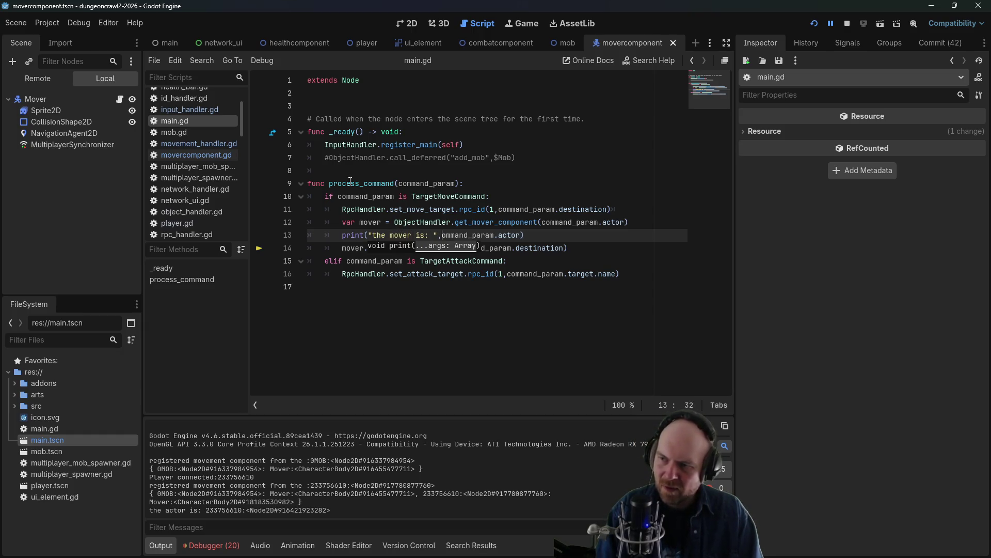
key(BackSpace)
text(mover)
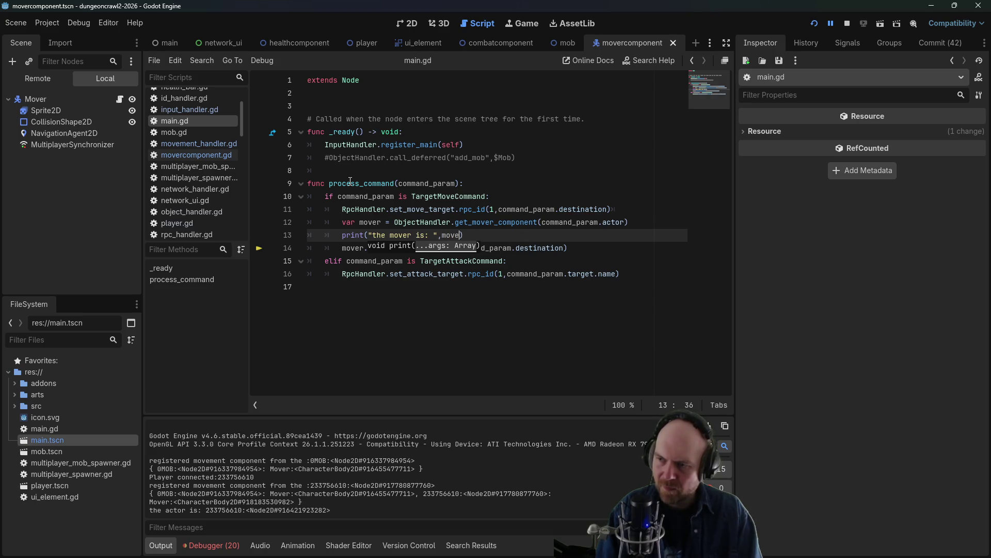
key(ctrl+s)
Rerun as client, send a move, and check Output showing the mover is null.
click(851, 23)
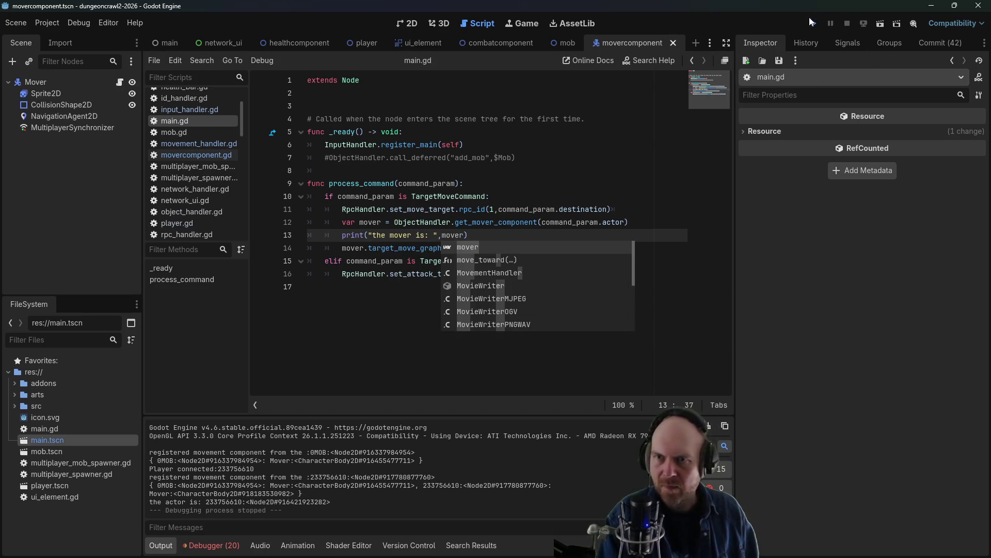
key(F5)
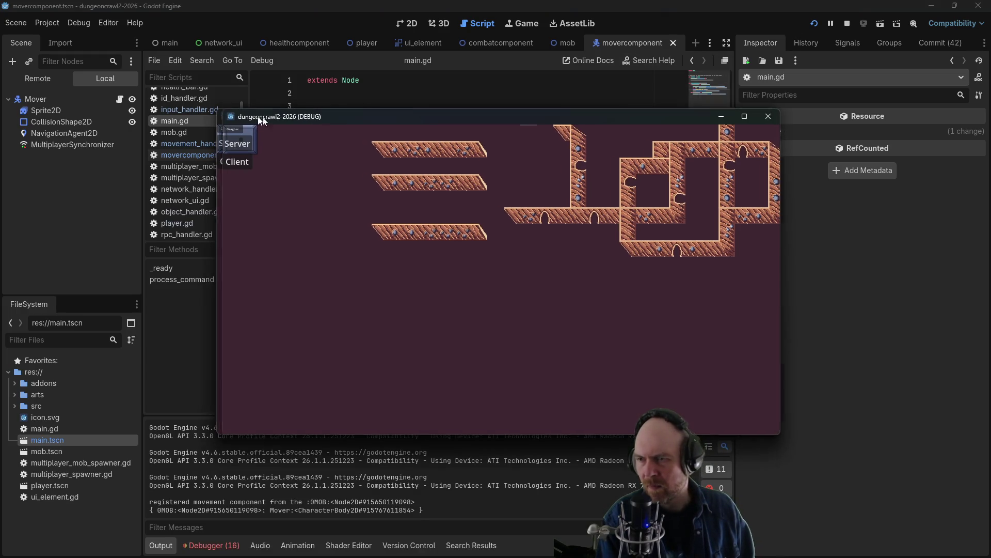
click(240, 163)
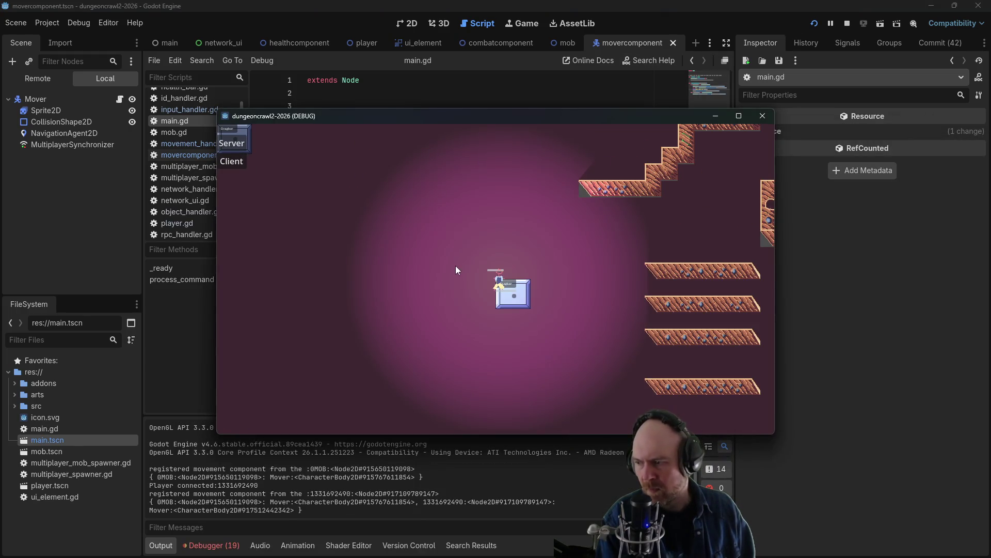
click(456, 267)
click(159, 547)
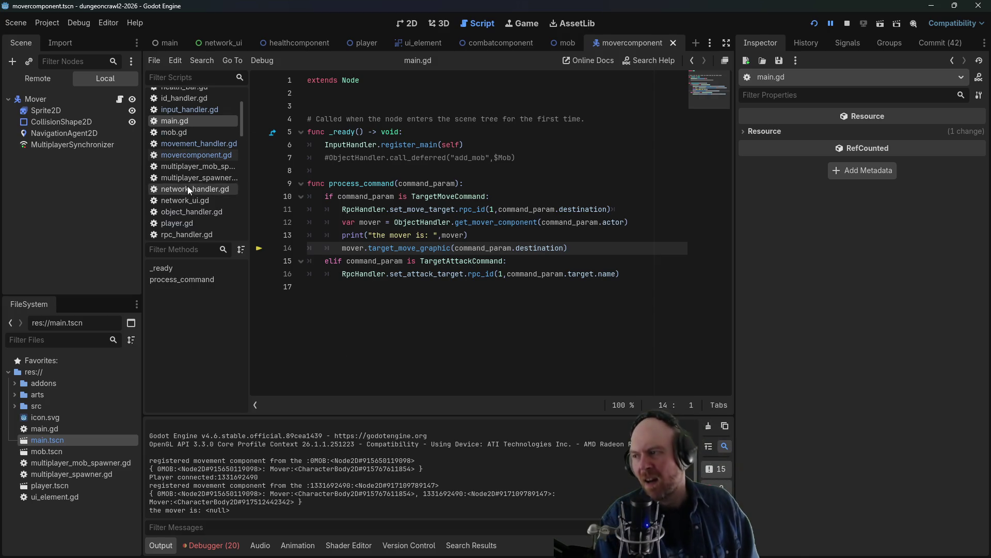
Review the register_mover_component print line in object_handler.gd.
click(198, 155)
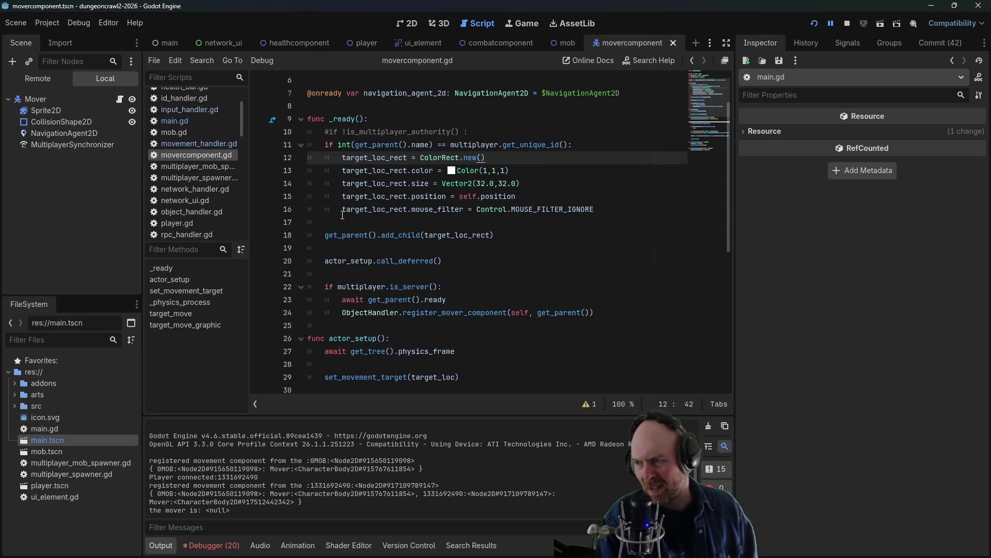
click(198, 212)
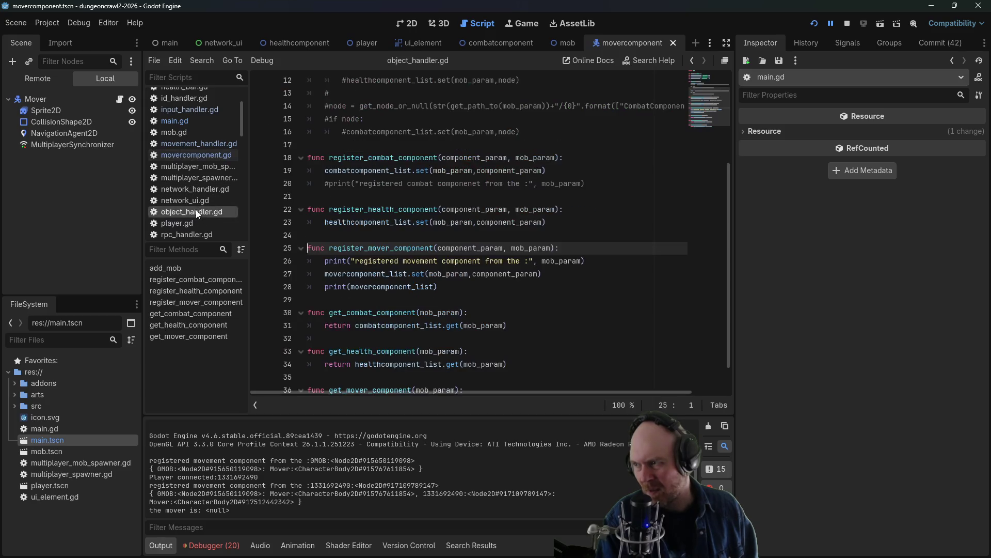
scroll(372, 269, down, 1)
click(367, 224)
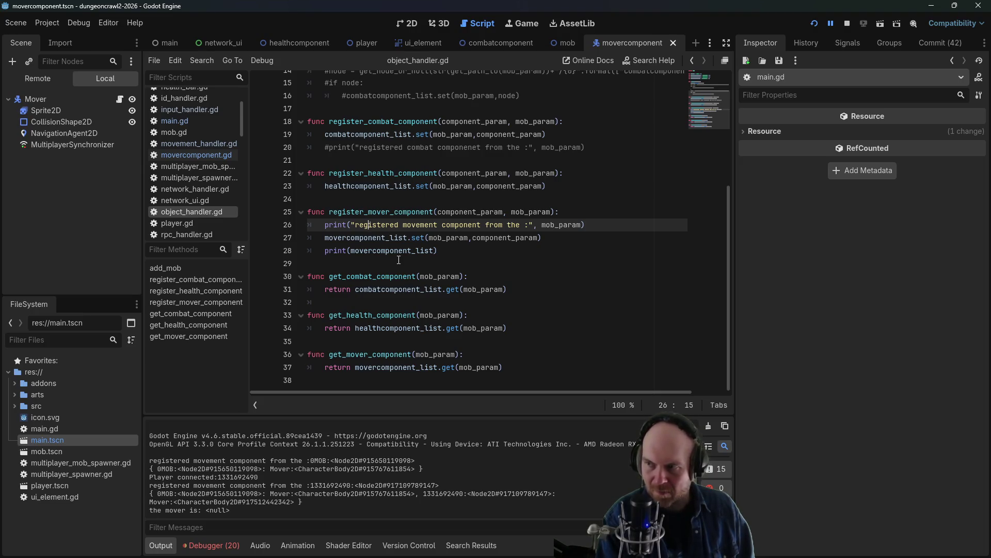
mouse_move(404, 250)
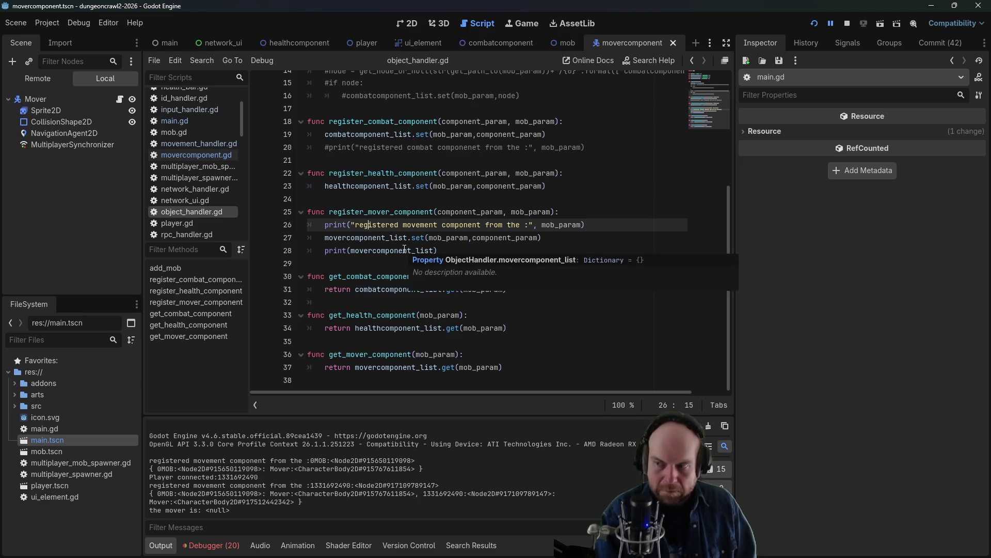
Inspect main.gd's mover lookup, mover print and set_move_target call on lines 11–13, checking command_param.
click(208, 143)
click(206, 153)
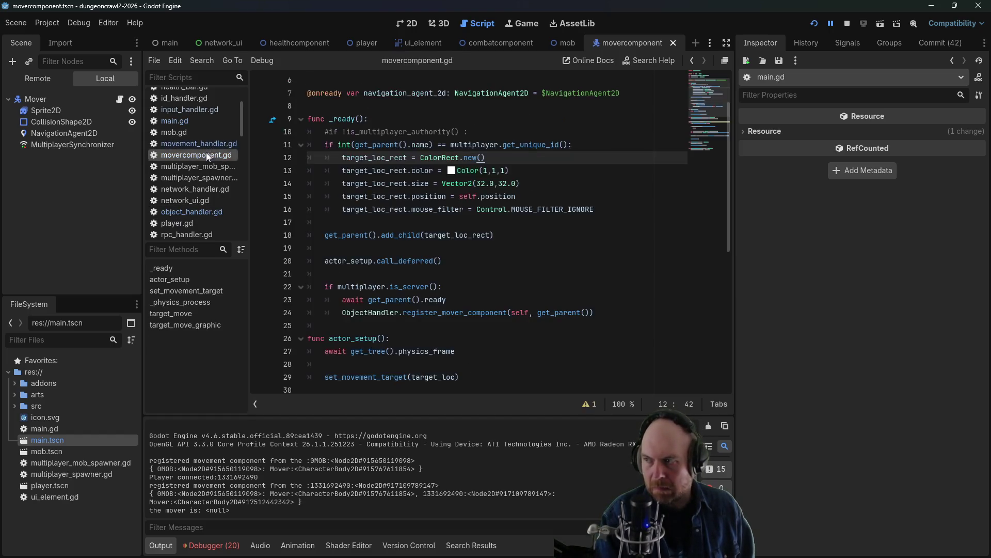
click(186, 120)
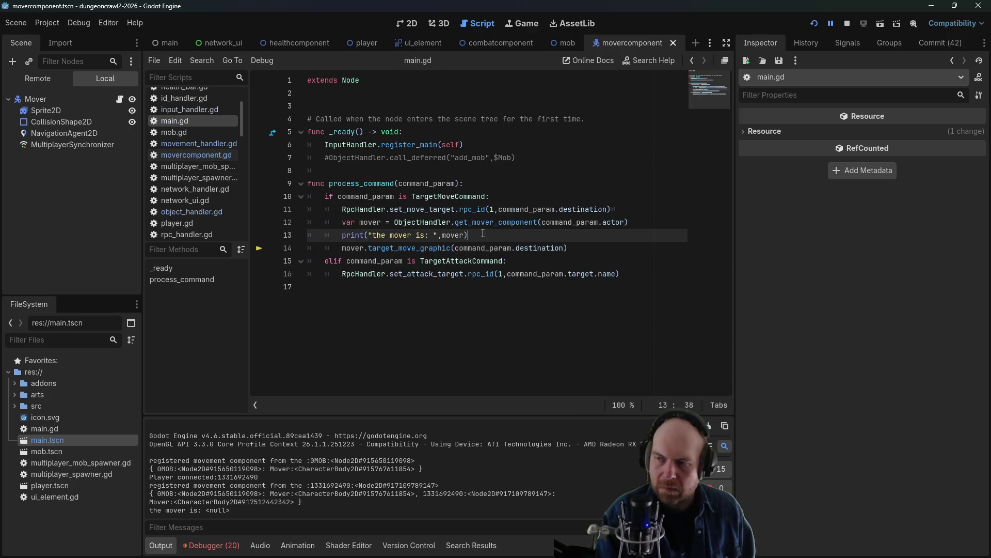
click(558, 225)
click(557, 234)
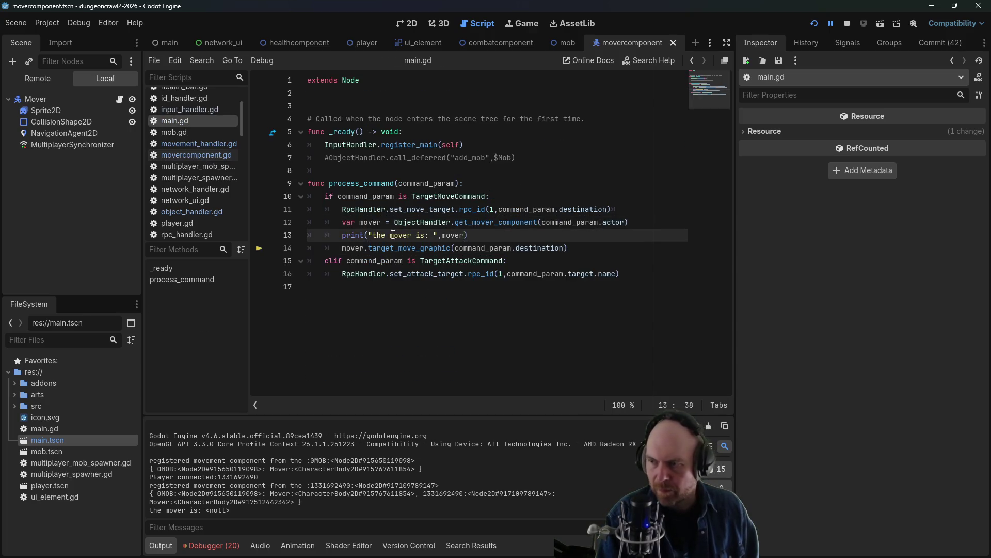
click(593, 221)
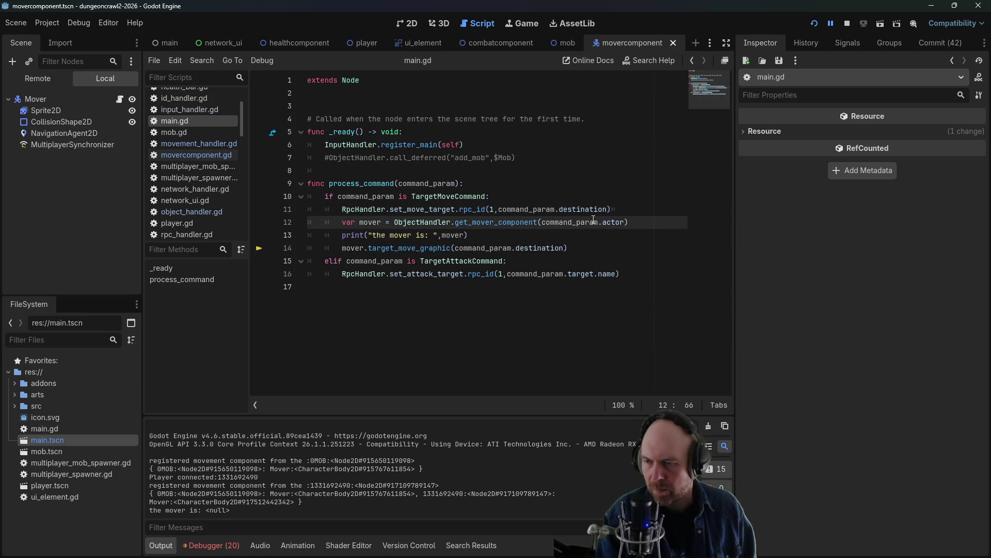
mouse_move(593, 219)
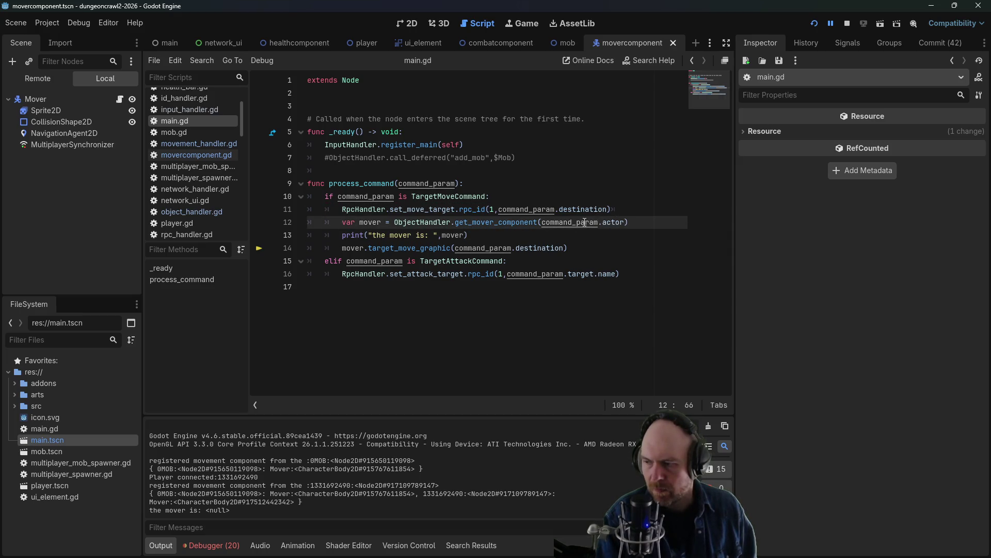
click(625, 211)
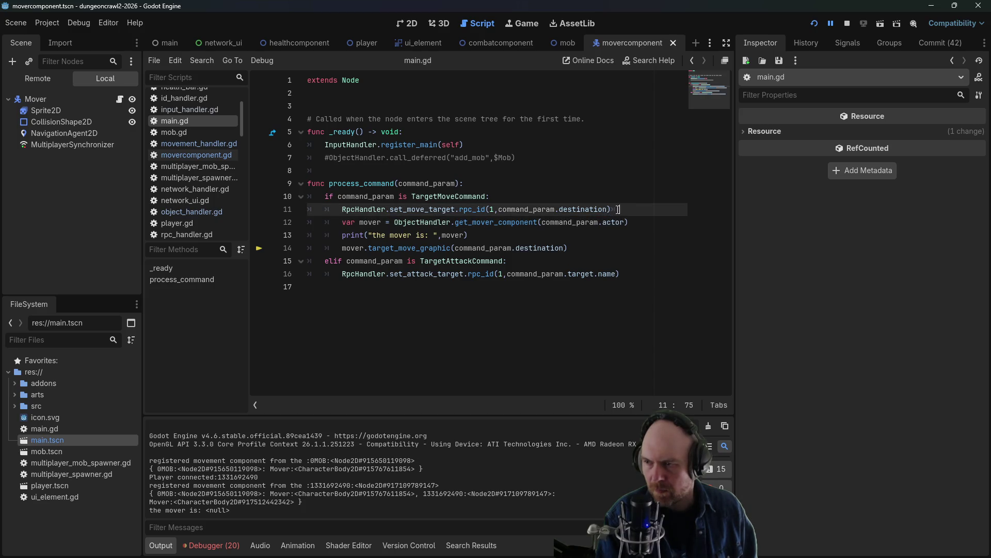
Trace get_mover_component to its definition in object_handler.gd, then stop the running game.
ctrl+click(511, 222)
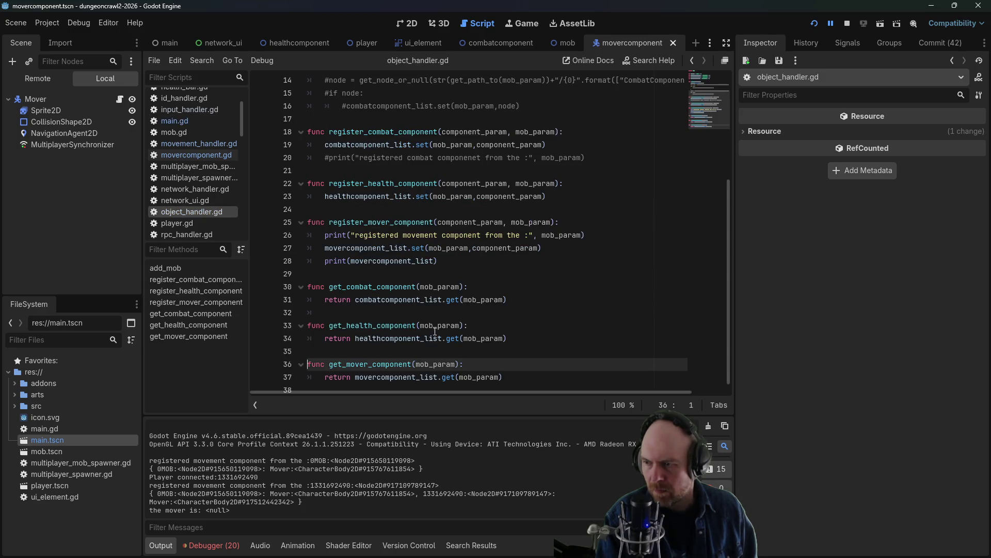
scroll(424, 351, down, 1)
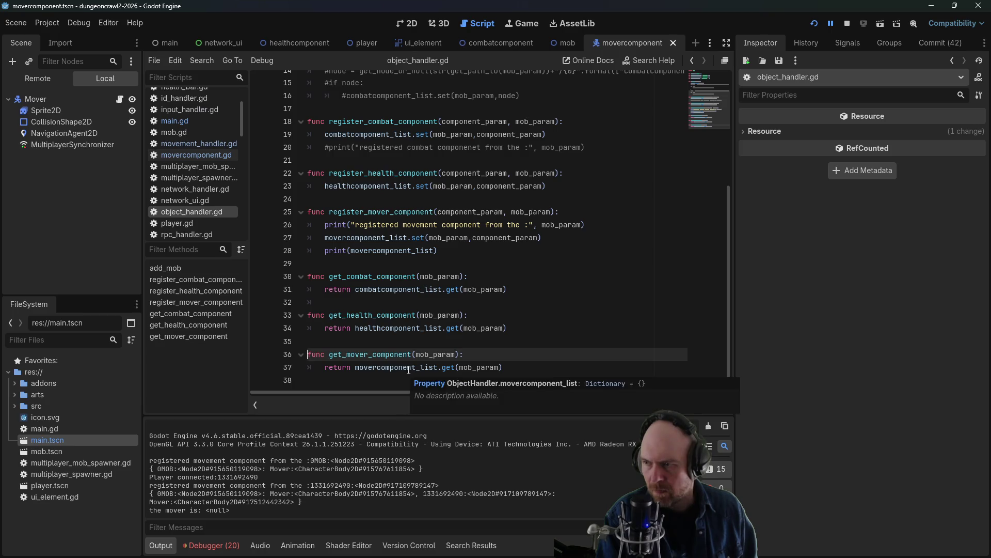
scroll(406, 369, up, 5)
scroll(405, 341, down, 5)
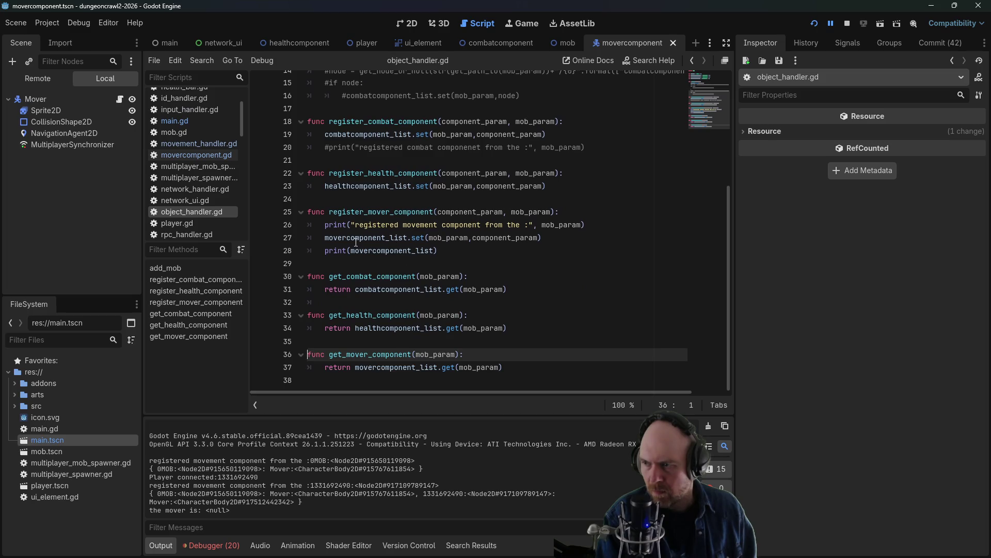
mouse_move(399, 247)
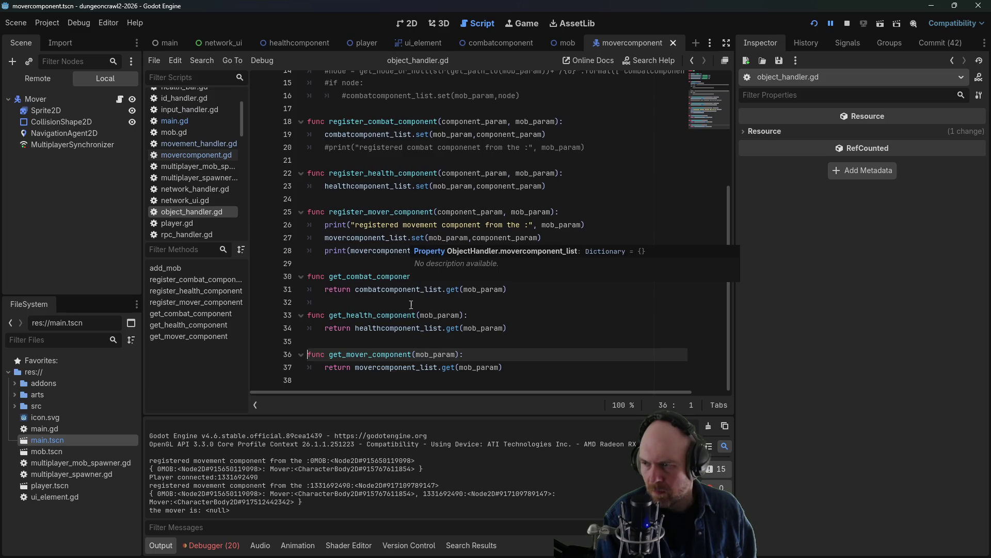
click(394, 367)
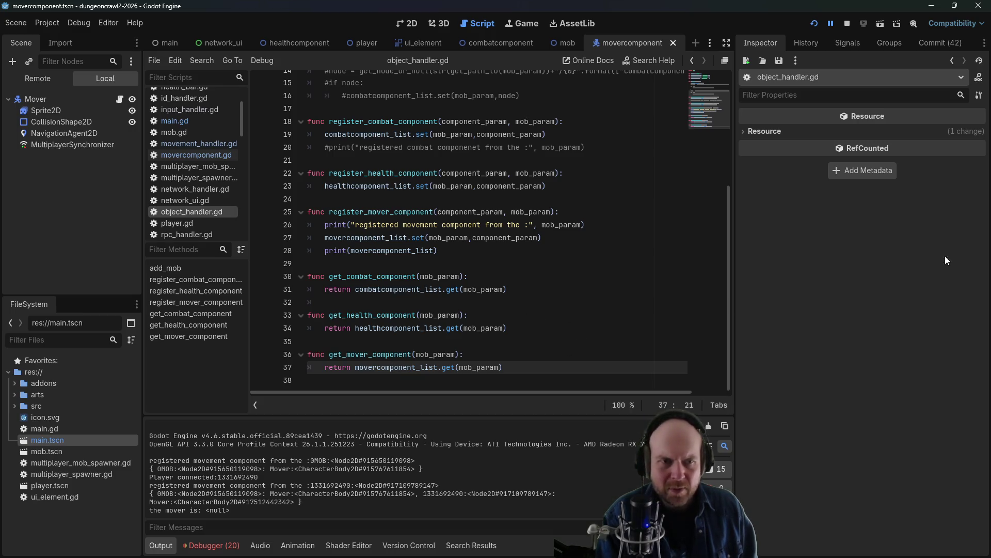
click(847, 24)
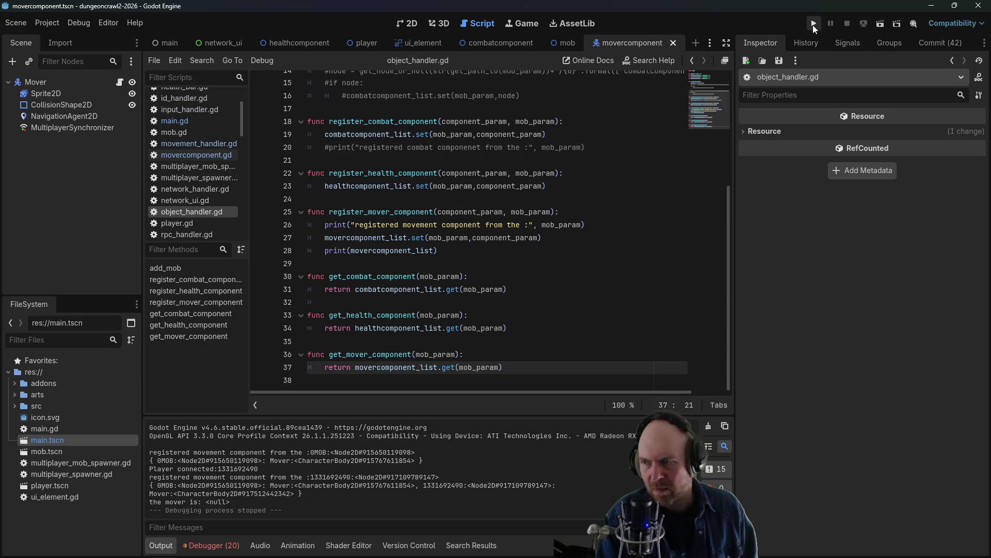
Recheck the mover print and actor in main.gd's mover lookup.
click(175, 123)
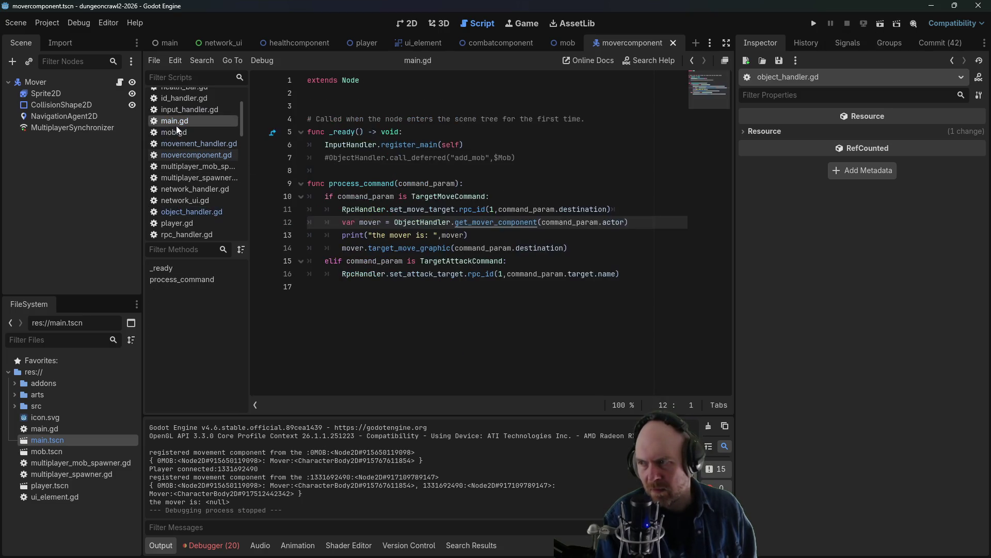
click(477, 238)
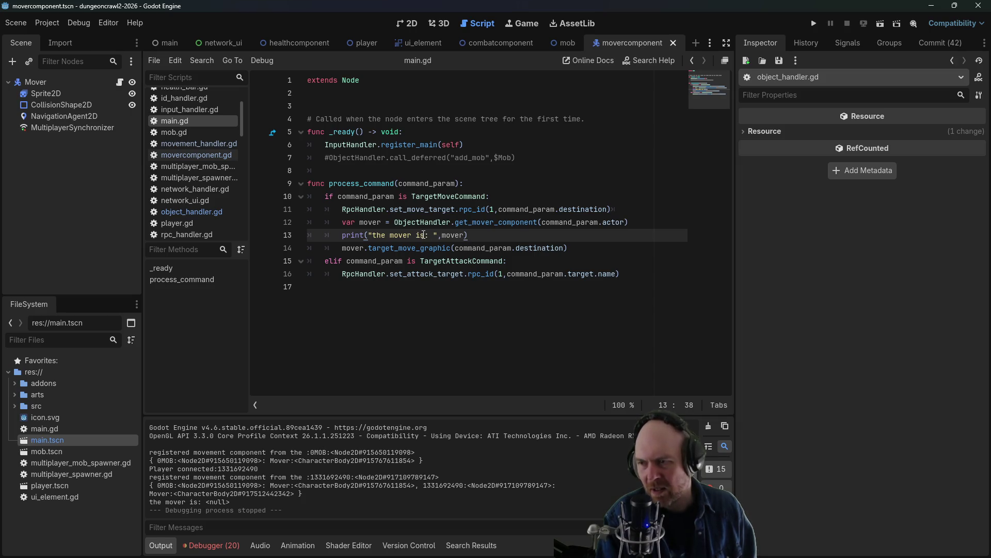
click(519, 221)
click(618, 222)
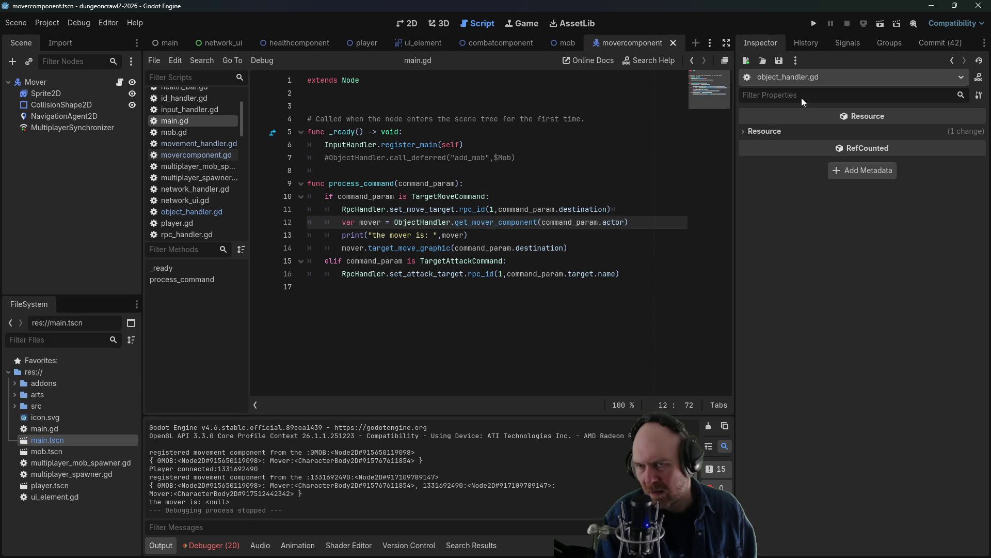
Rerun the project, join one instance as Client, and show the Remote scene tree.
click(813, 23)
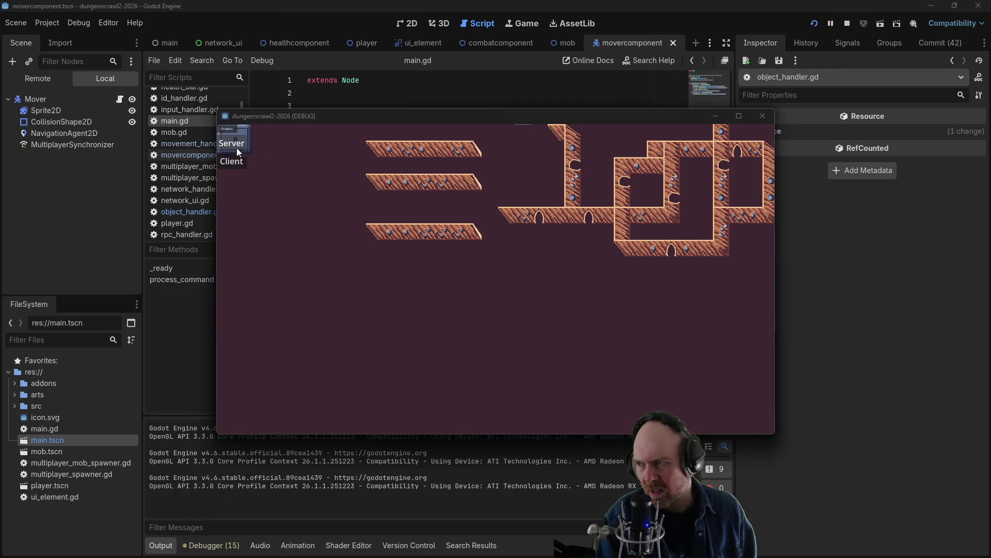
click(231, 161)
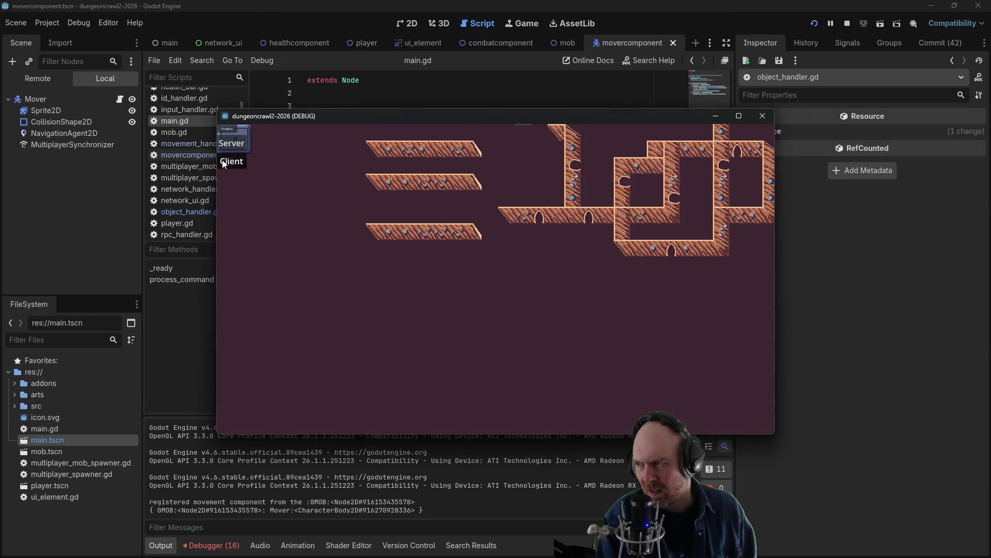
click(38, 80)
click(14, 190)
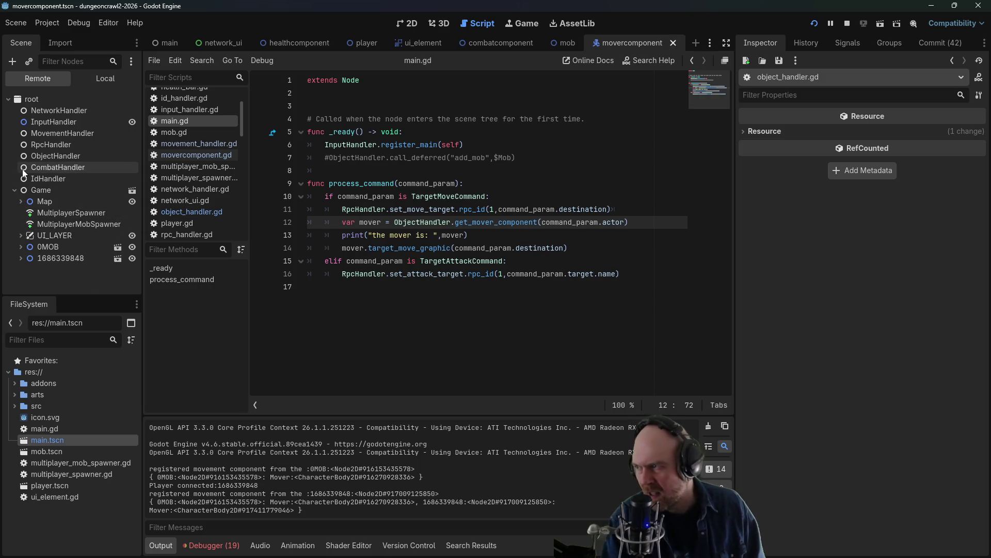
Inspect the first session's remote ObjectHandler Movercomponent List and its InputHandler.
click(40, 154)
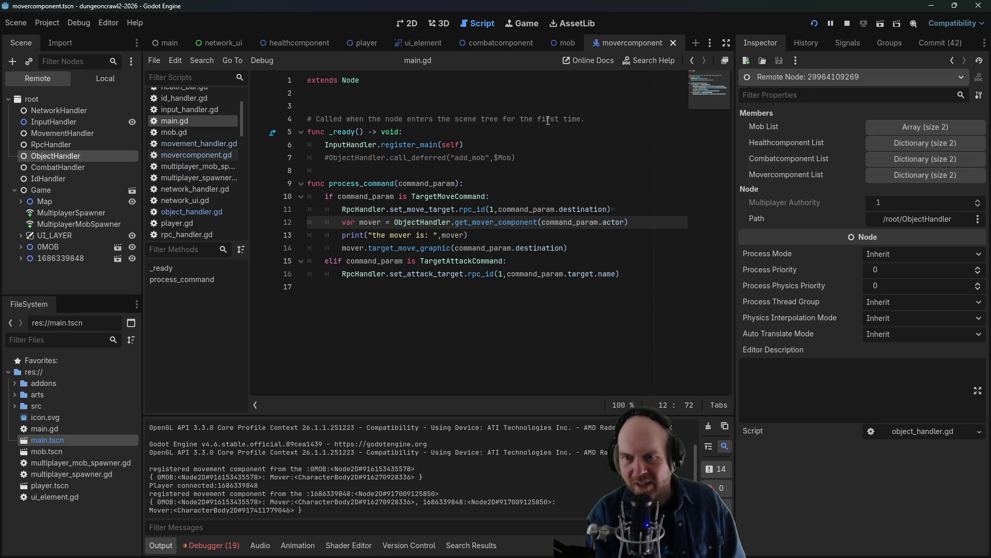
click(885, 176)
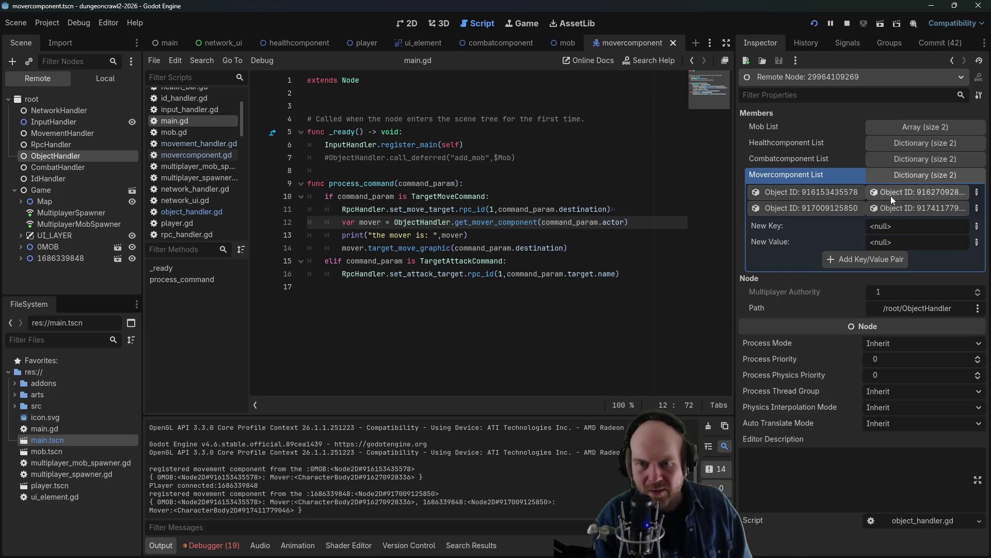
click(50, 122)
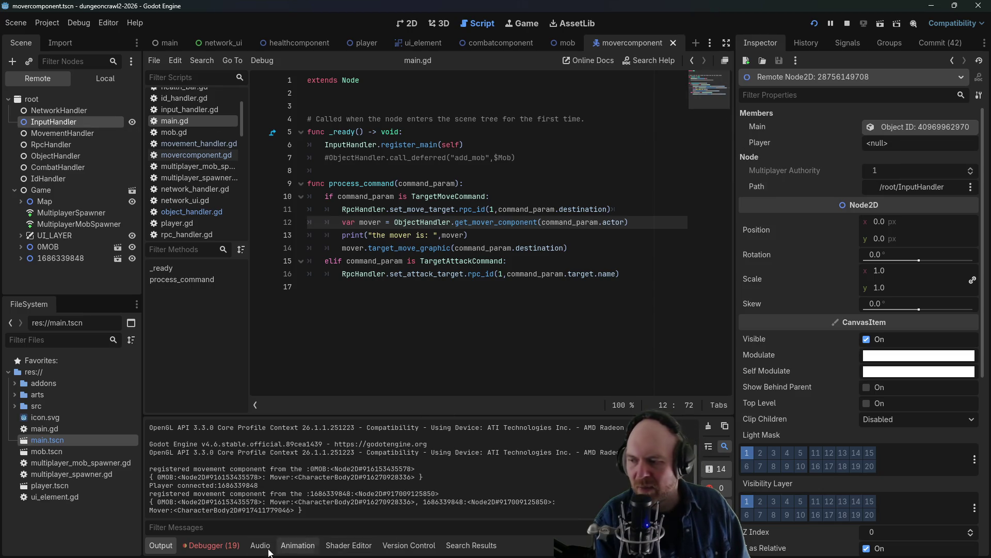
Switch to Debugger Session 2 and inspect the client's remote InputHandler and ObjectHandler.
click(212, 545)
click(209, 395)
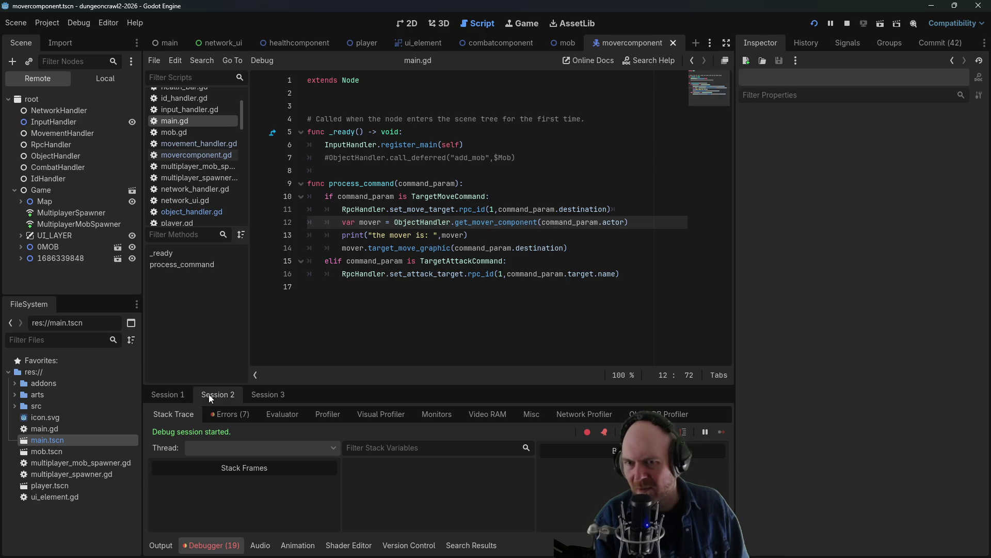
click(40, 125)
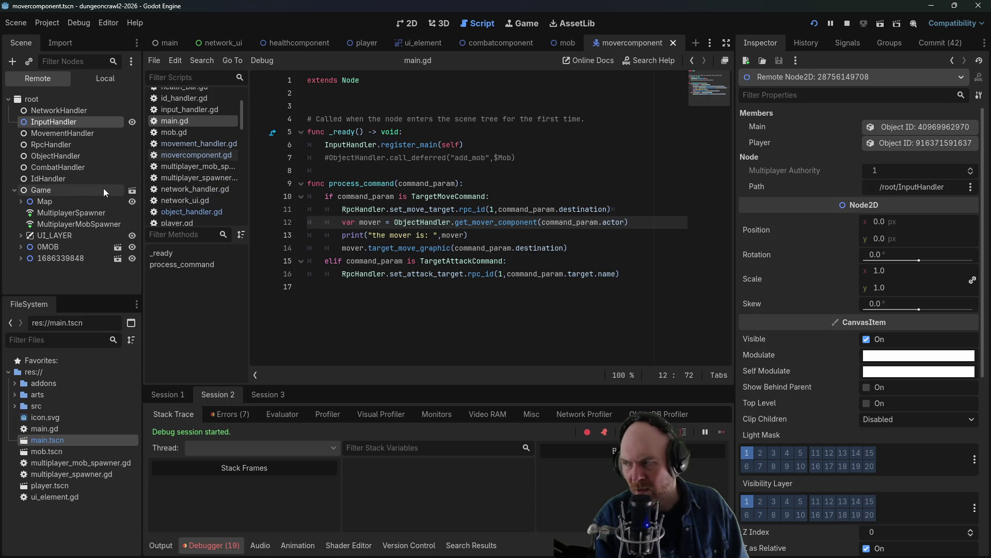
click(75, 156)
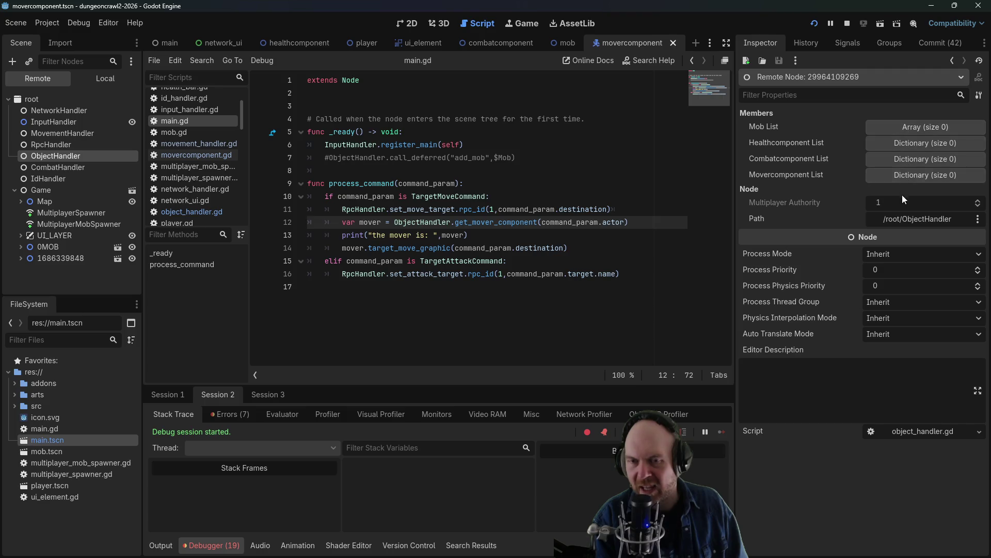
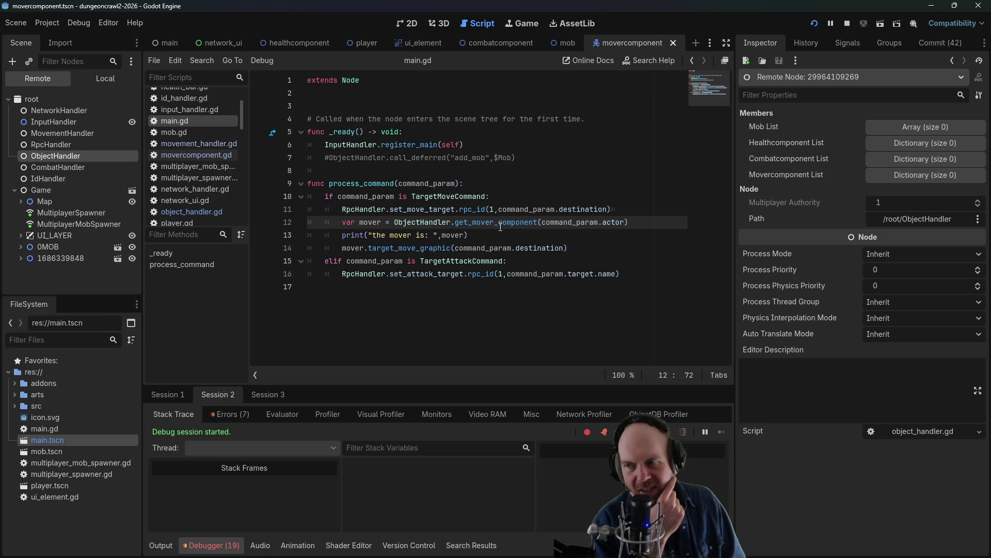
Stop the running game from the editor's top-right toolbar.
mouse_move(500, 227)
mouse_move(483, 252)
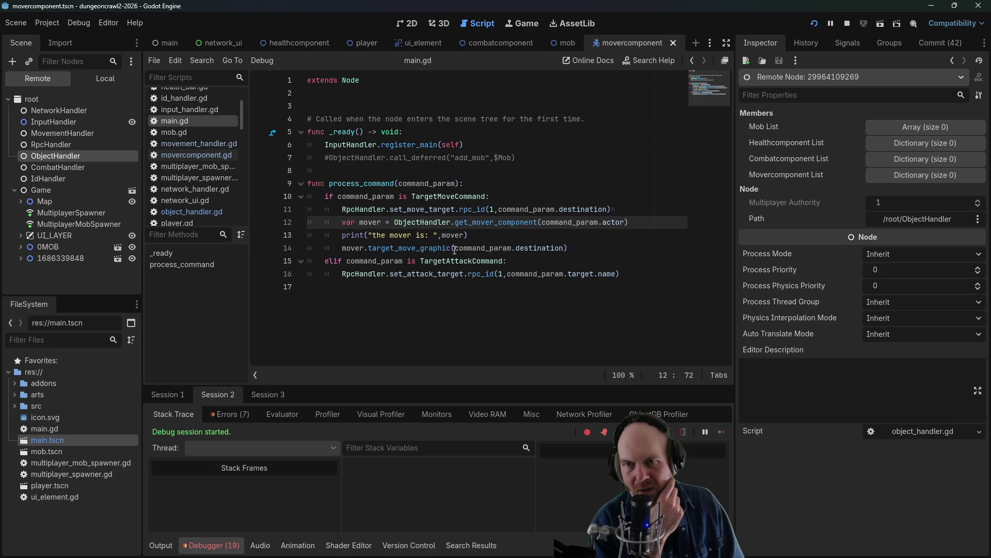
click(846, 23)
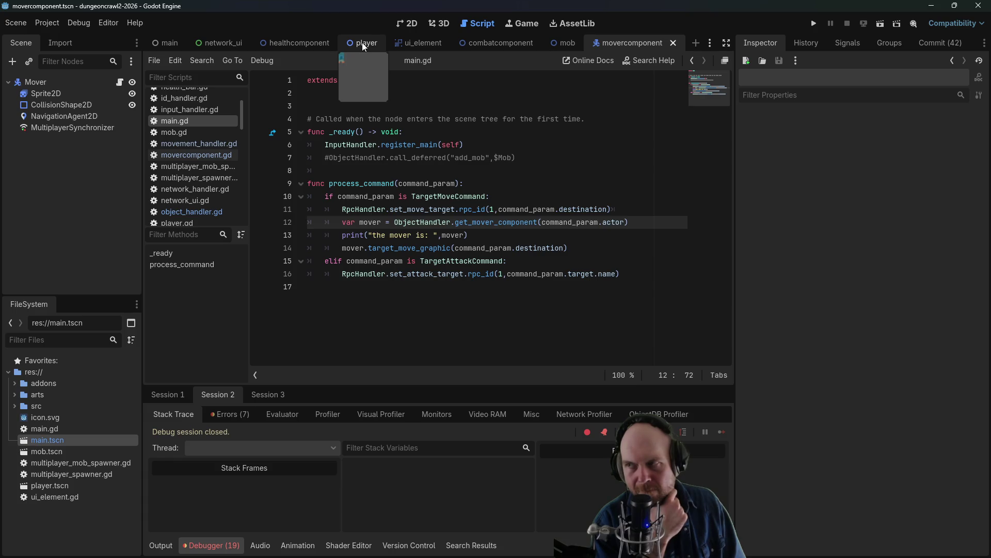
Open the player scene and its player.gd script for comparison.
click(361, 44)
click(476, 170)
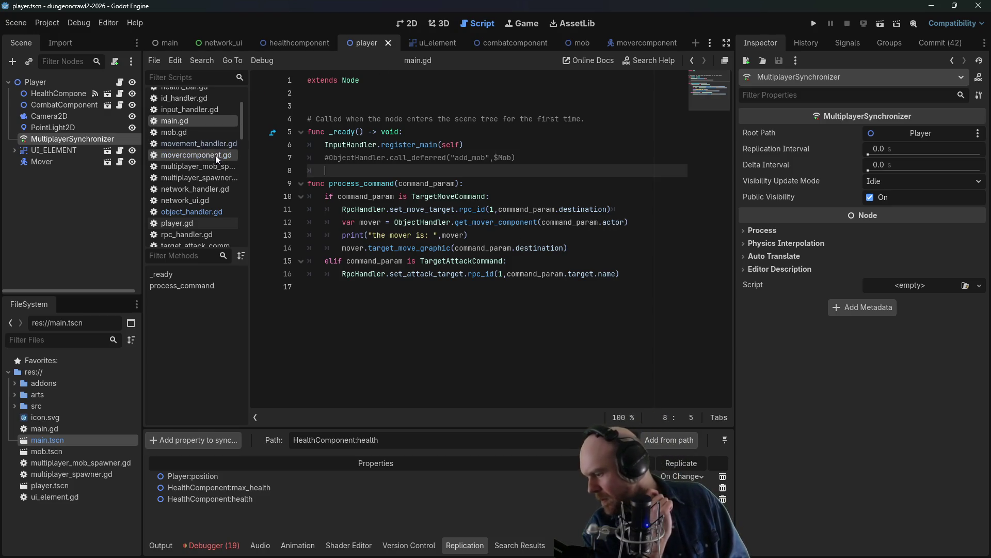
click(187, 223)
key(Up)
key(Up)
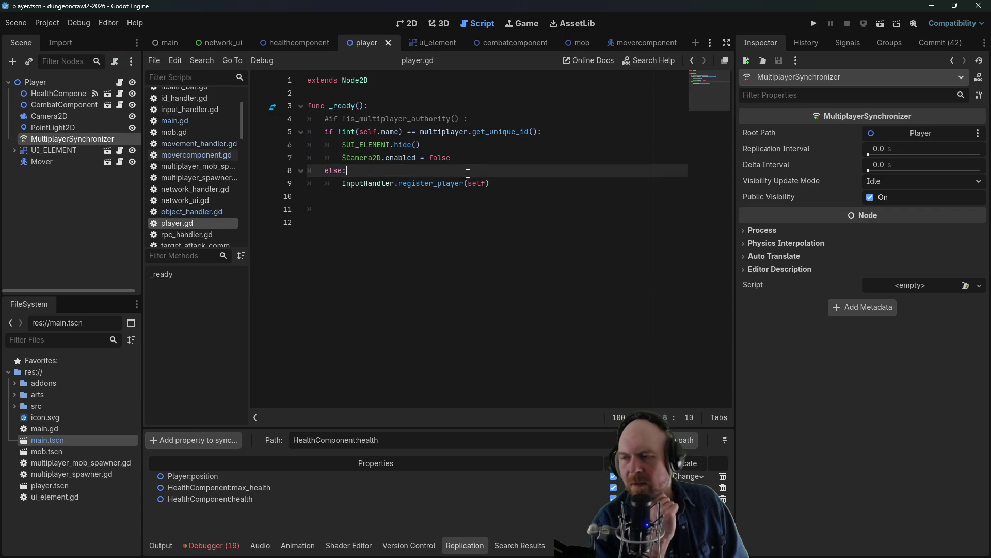
Review movercomponent.gd, including its target_move and target_move_graphic functions.
click(619, 43)
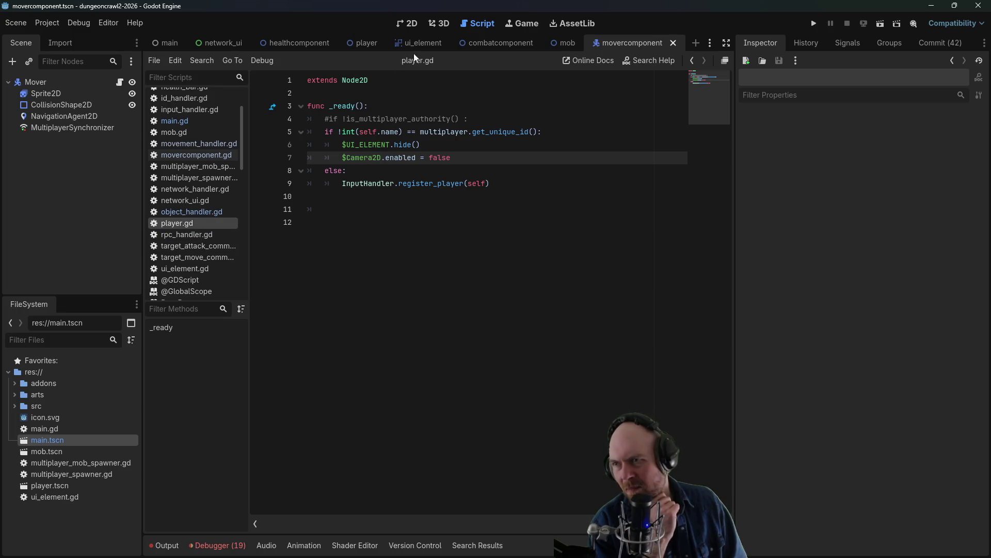
click(195, 155)
scroll(433, 197, up, 2)
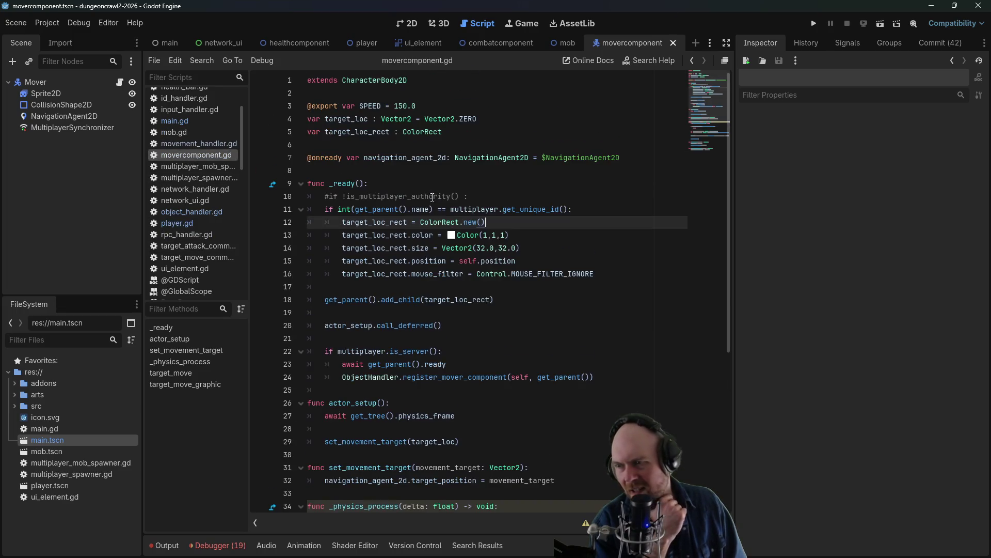
scroll(530, 215, down, 1)
scroll(530, 216, down, 2)
click(525, 211)
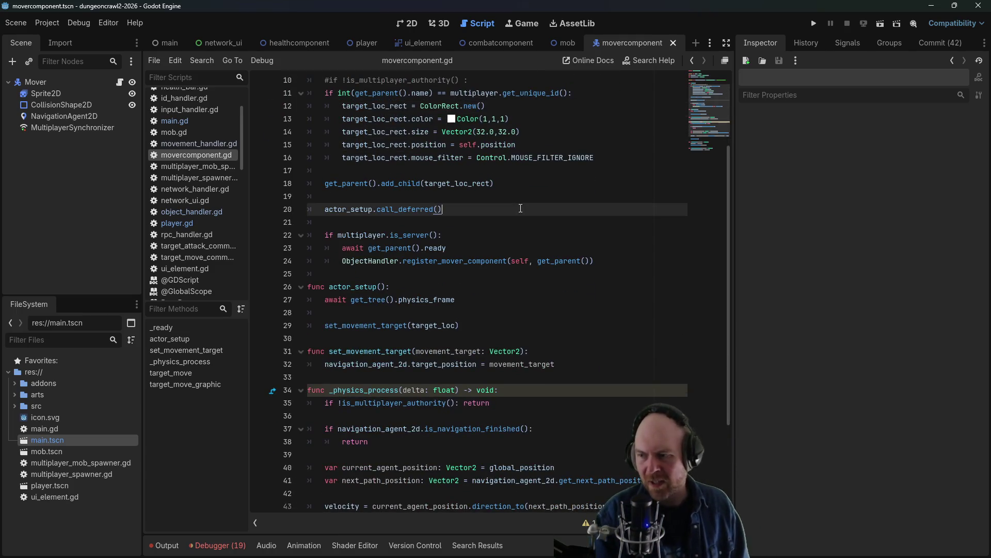
scroll(523, 212, down, 1)
scroll(523, 212, down, 2)
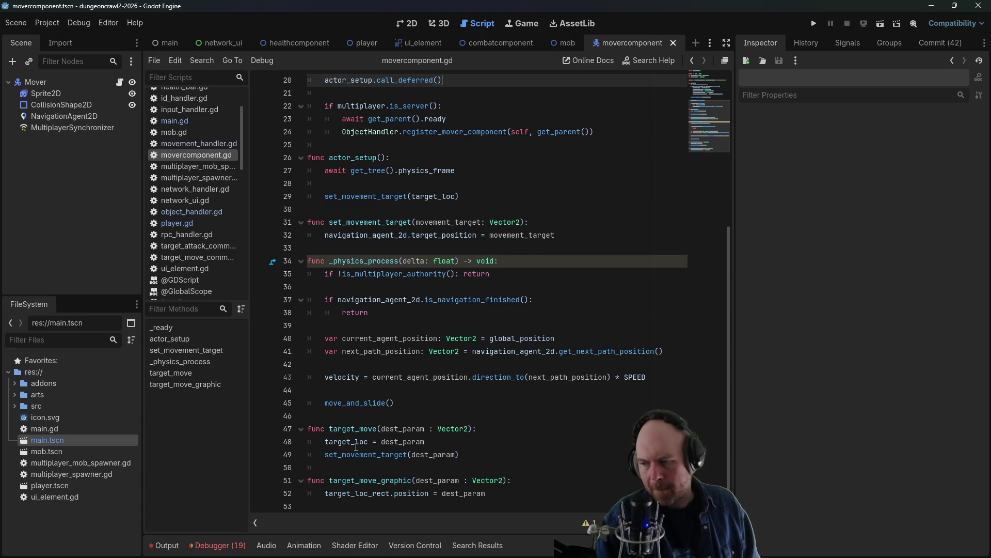
mouse_move(491, 494)
mouse_down()
mouse_move(310, 494)
mouse_move(304, 455)
mouse_move(276, 424)
mouse_up()
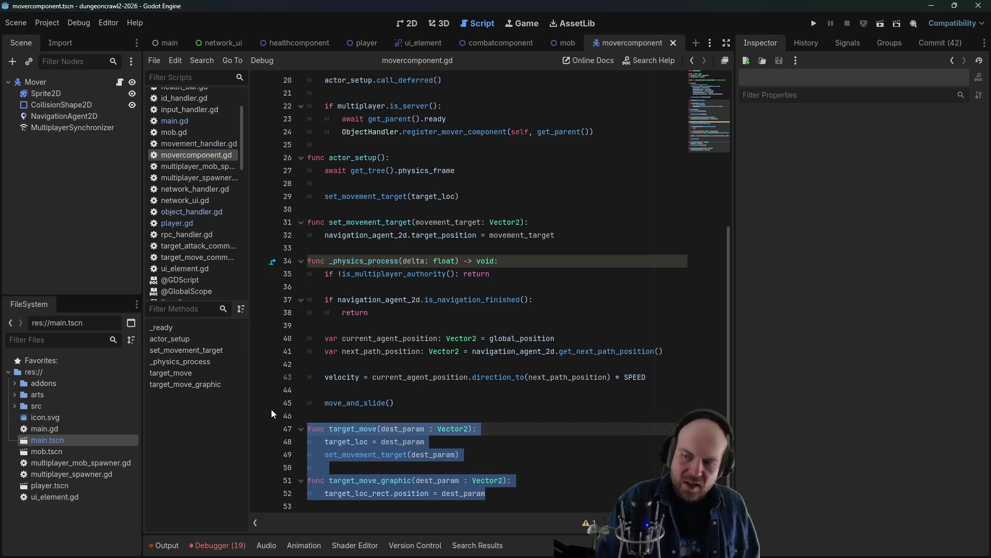
click(510, 491)
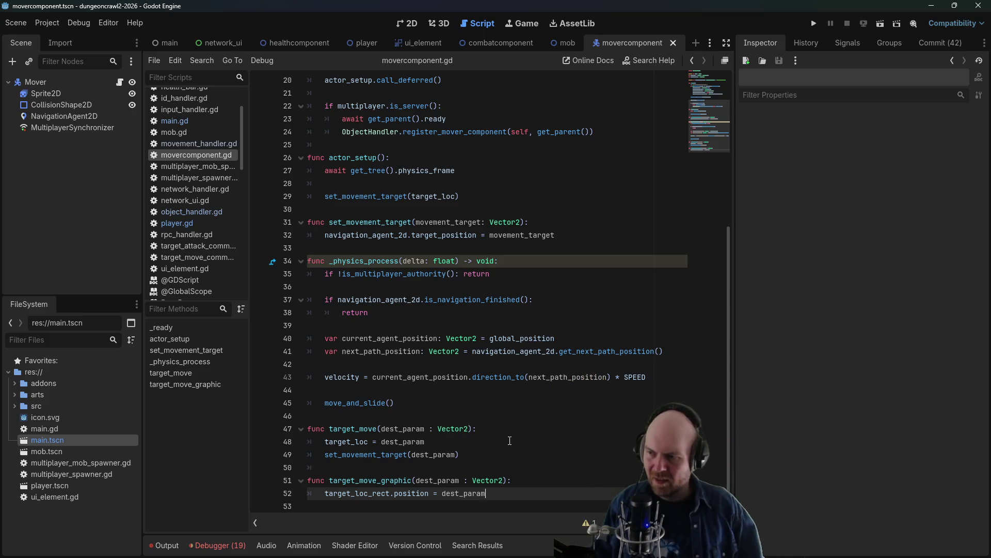
Cut the 'var target_loc_rect : ColorRect' declaration from line 5 of movercomponent.gd.
scroll(539, 351, up, 4)
scroll(516, 334, up, 3)
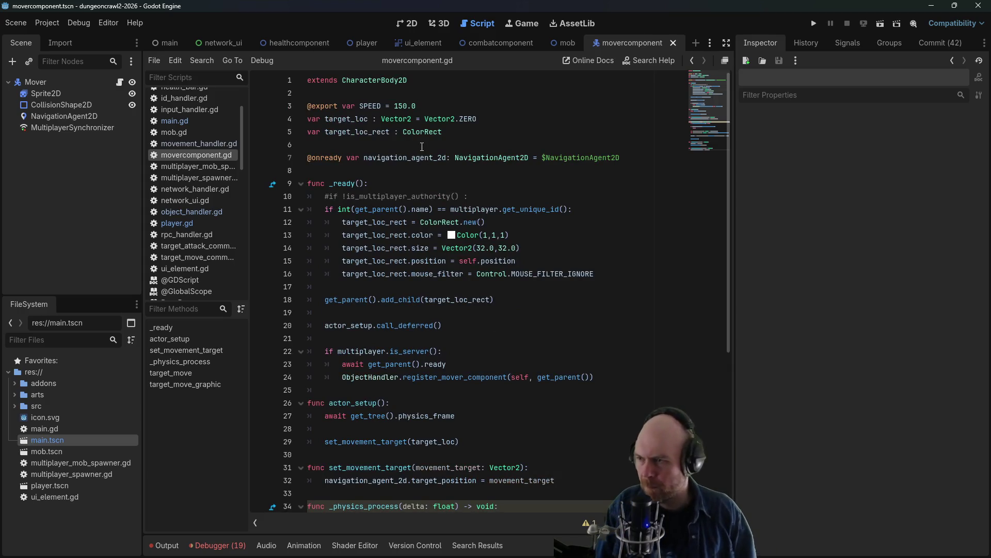
mouse_move(457, 129)
mouse_down()
mouse_move(323, 119)
mouse_move(276, 133)
mouse_up()
key(ctrl+c)
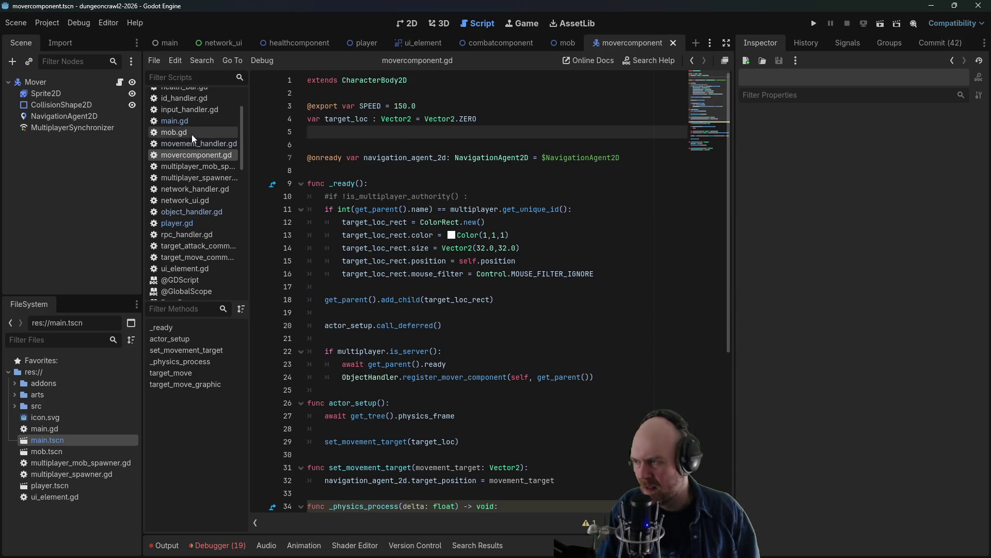
click(182, 223)
Paste the target_loc_rect declaration near the top of player.gd and save.
click(431, 94)
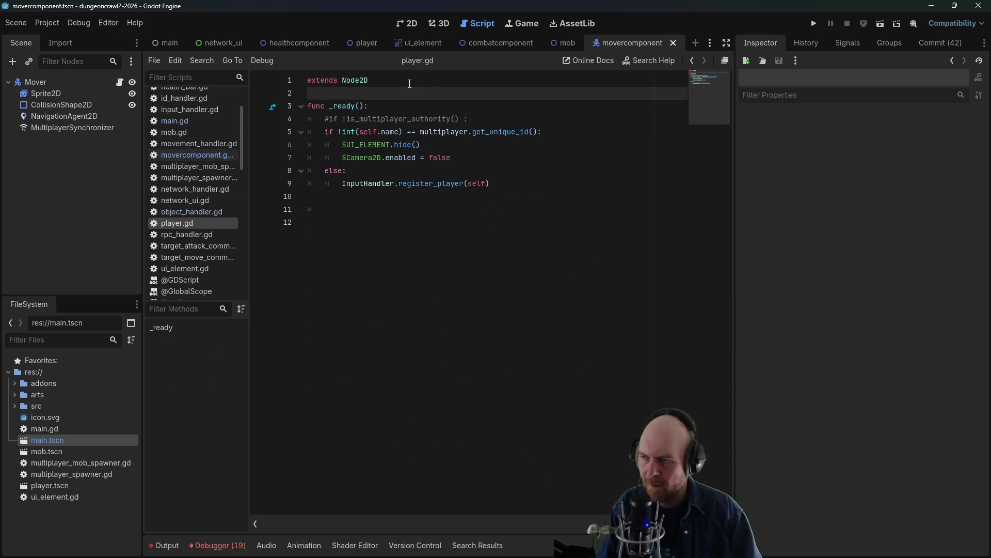
key(Return)
key(ctrl+v)
key(ctrl+s)
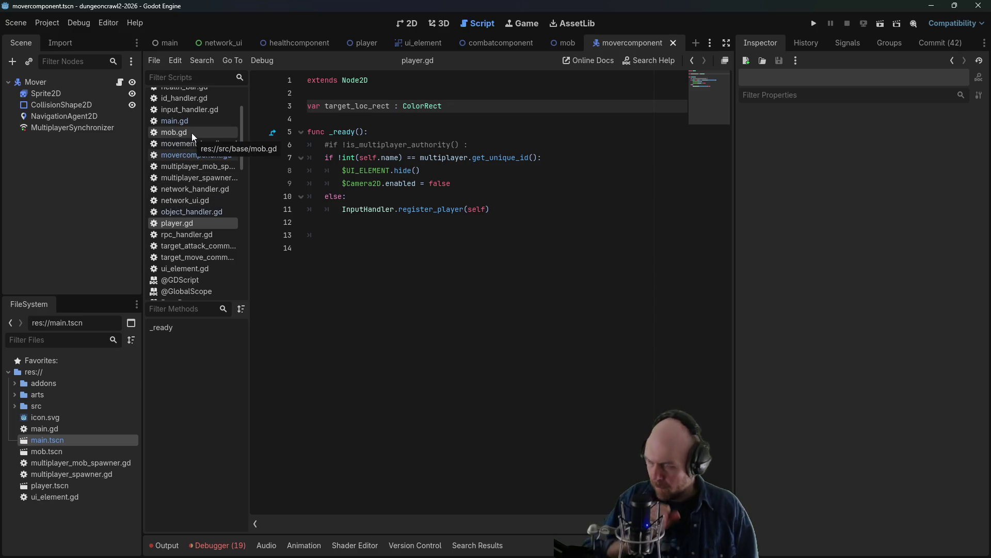
Cut the ColorRect setup lines through add_child out of movercomponent.gd.
click(194, 153)
click(397, 132)
key(BackSpace)
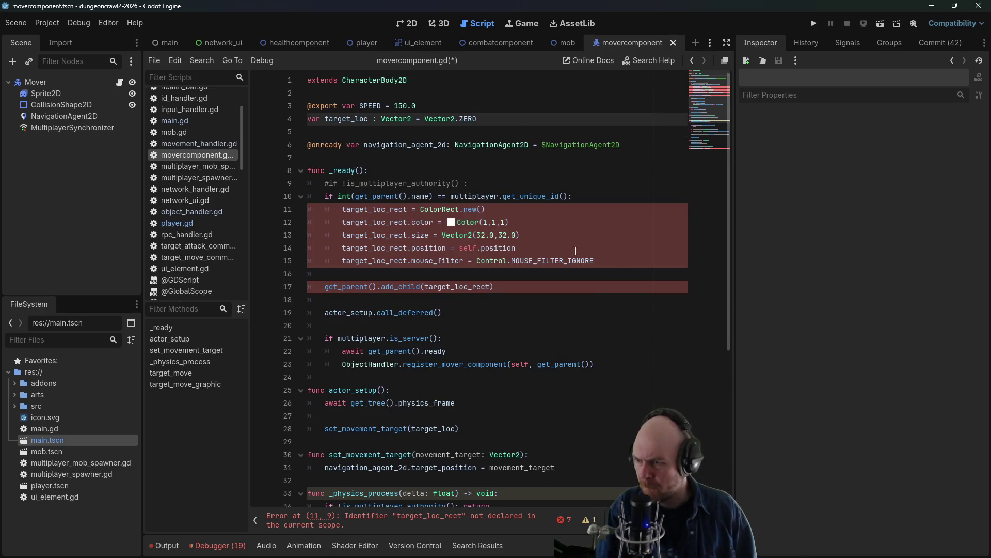
drag(617, 264, 245, 210)
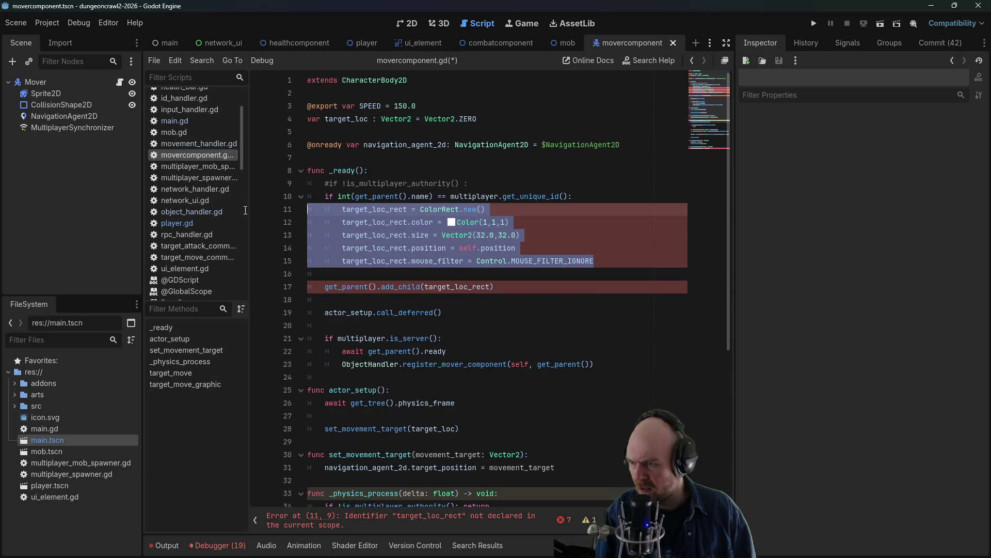
mouse_move(520, 285)
mouse_down()
mouse_move(392, 222)
mouse_move(225, 208)
mouse_up()
key(ctrl+c)
key(BackSpace)
key(BackSpace)
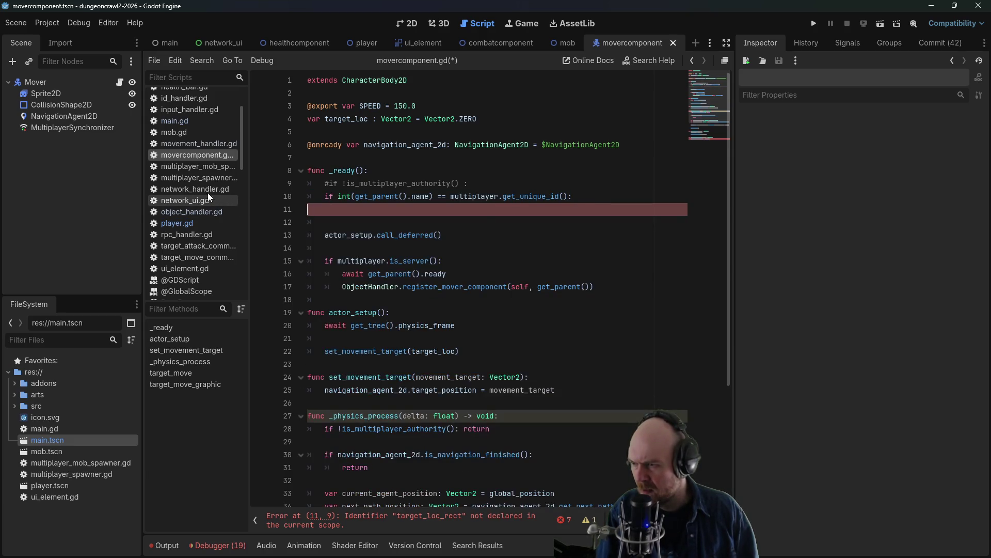
Paste the ColorRect setup under register_player in player.gd's else branch, fix indentation, and save.
click(191, 223)
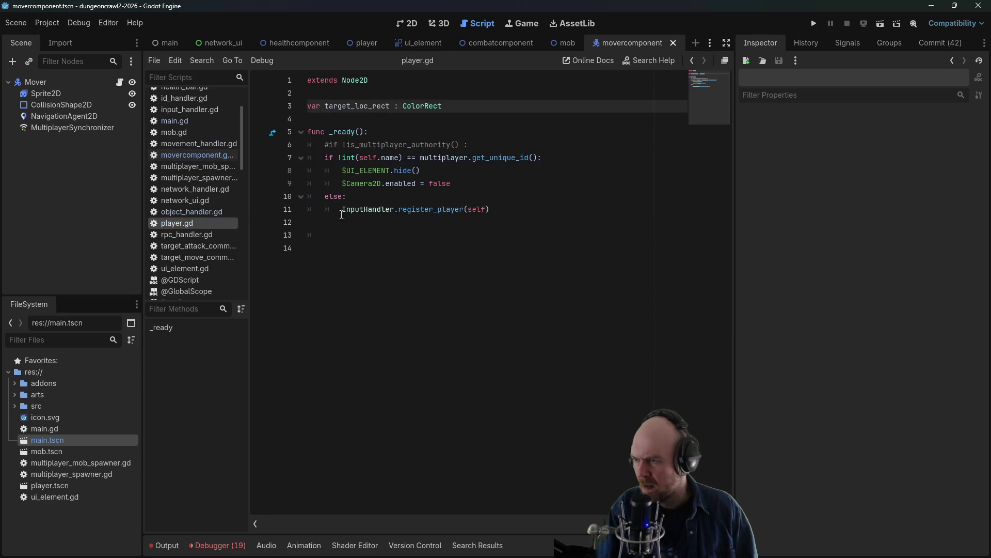
click(549, 196)
click(545, 185)
click(541, 202)
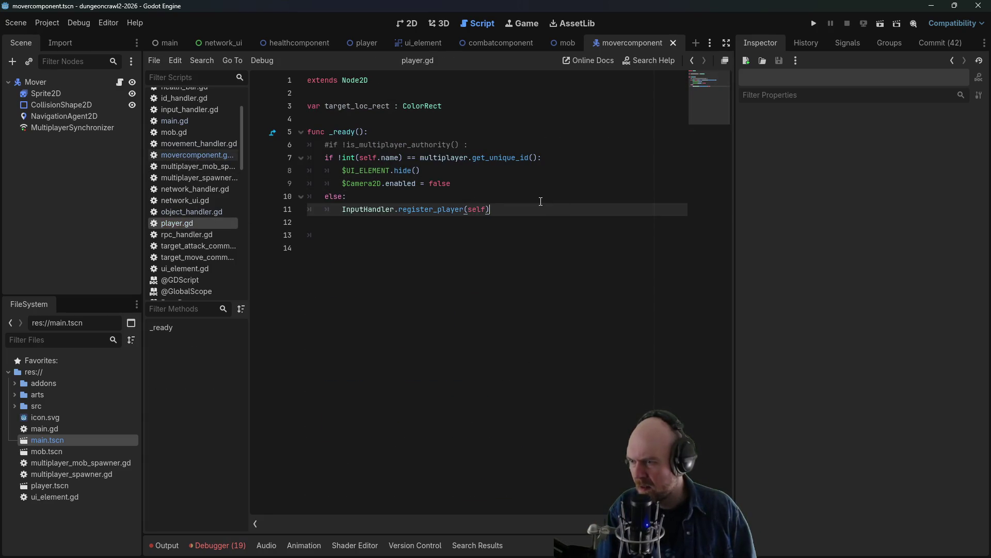
key(ctrl+v)
key(Up)
key(Up)
key(Up)
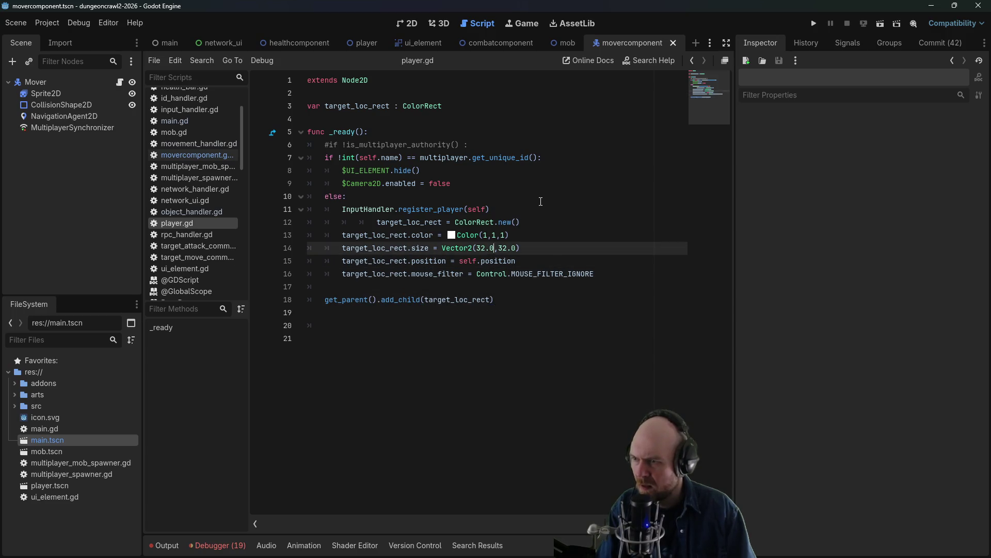
key(shift+Tab)
key(shift+Tab)
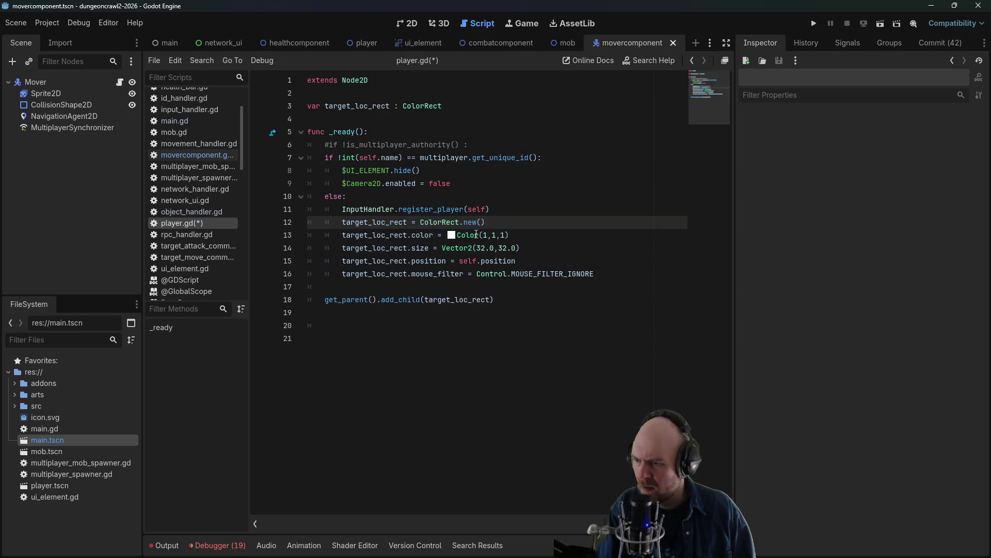
click(328, 300)
key(Tab)
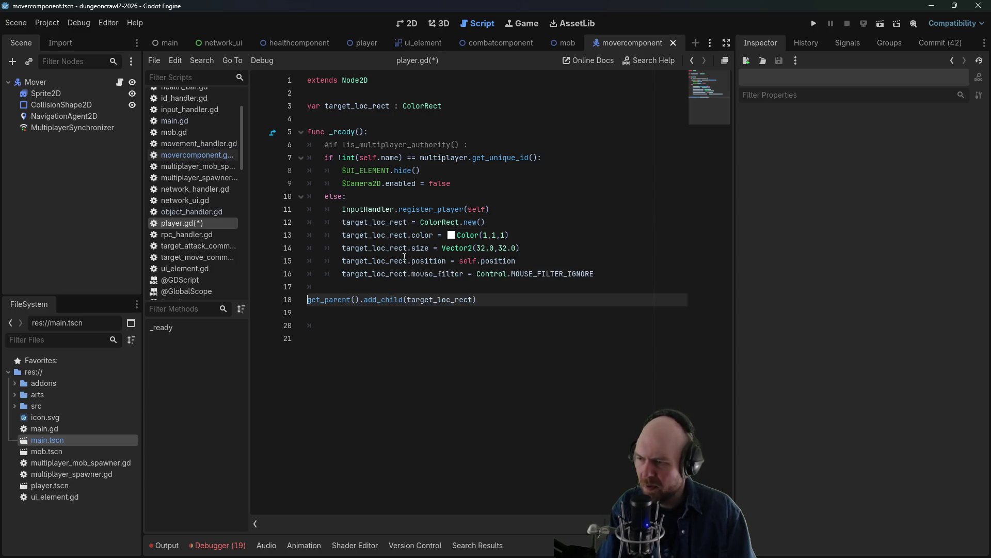
key(Up)
key(ctrl+shift+k)
key(ctrl+s)
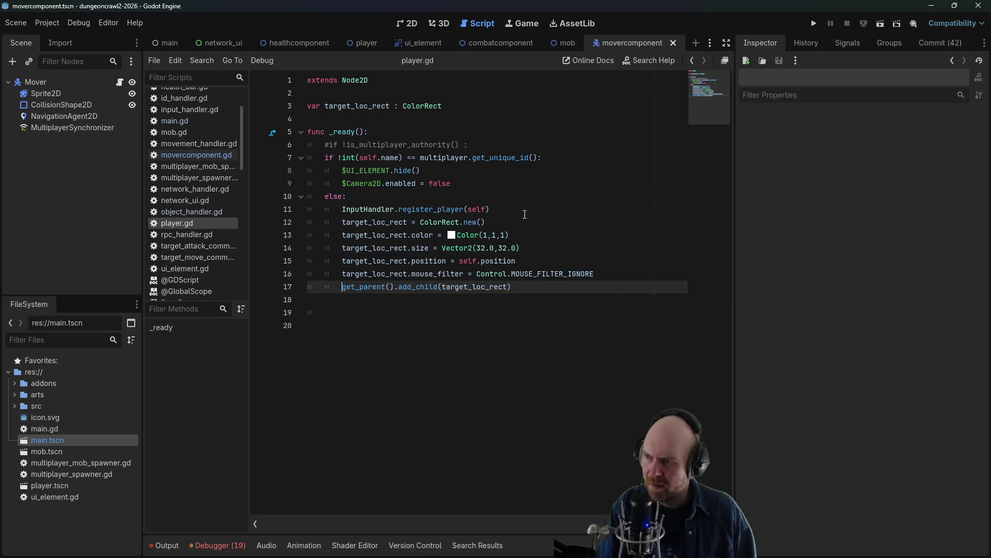
Go back to movercomponent.gd to check its remaining code.
click(533, 205)
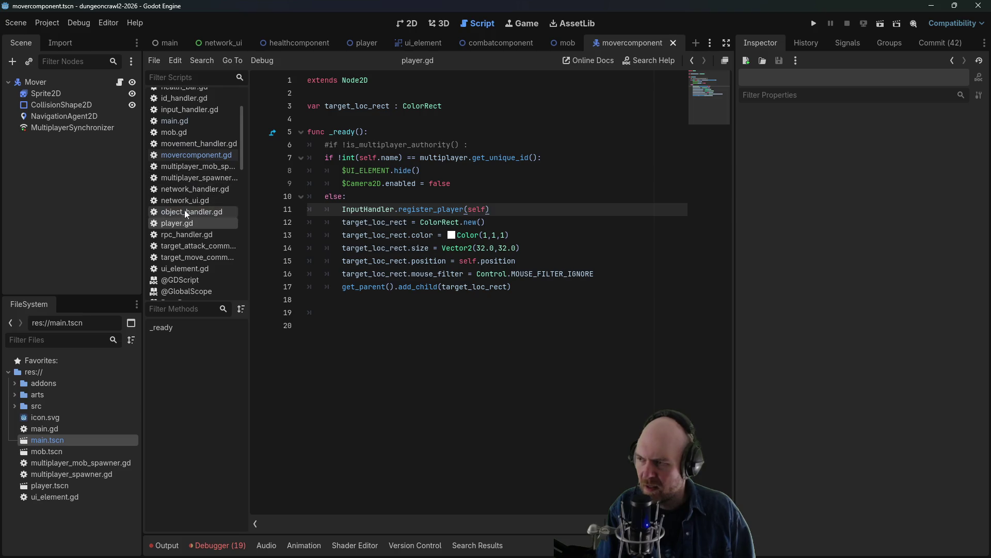
click(189, 156)
click(484, 263)
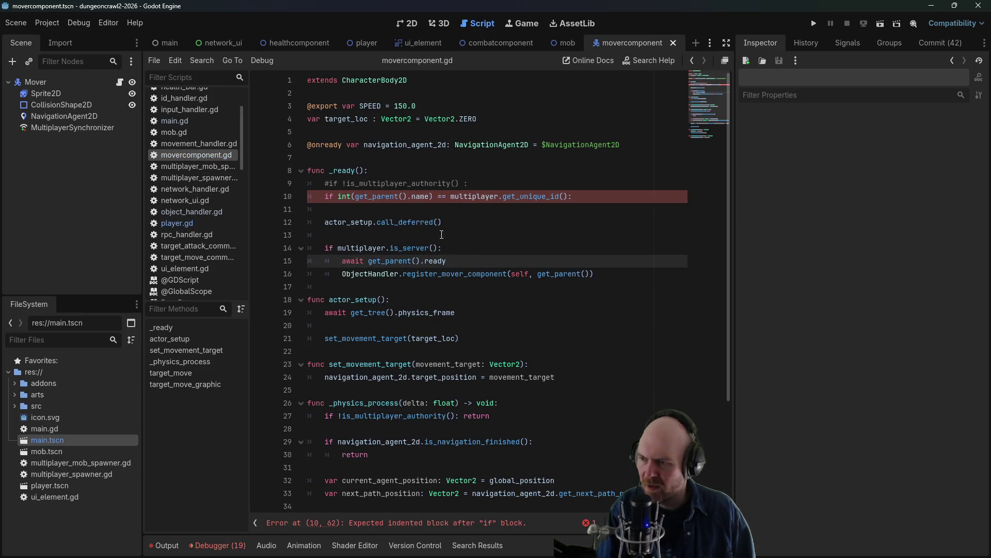
Comment out the failing player-id if check on line 10 of movercomponent.gd.
click(335, 222)
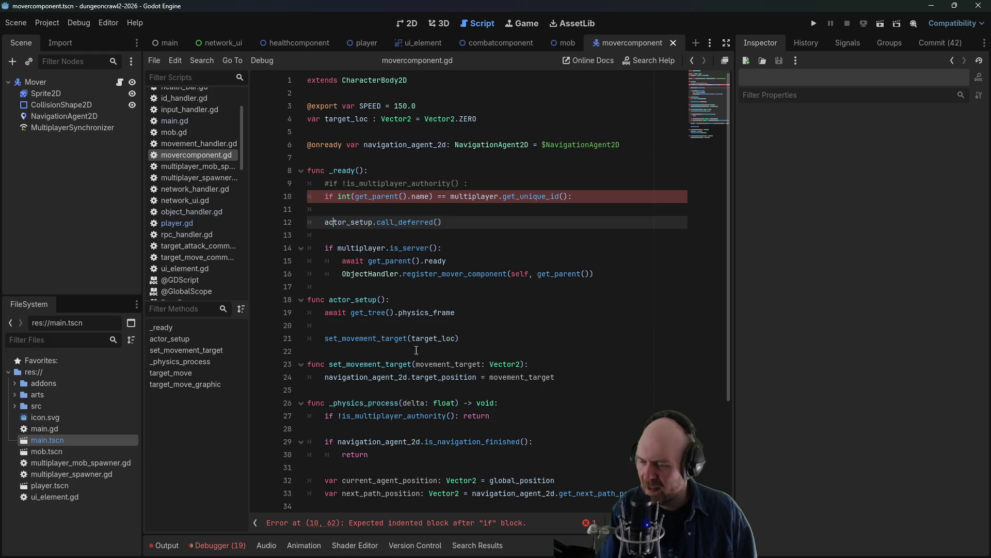
scroll(437, 343, down, 1)
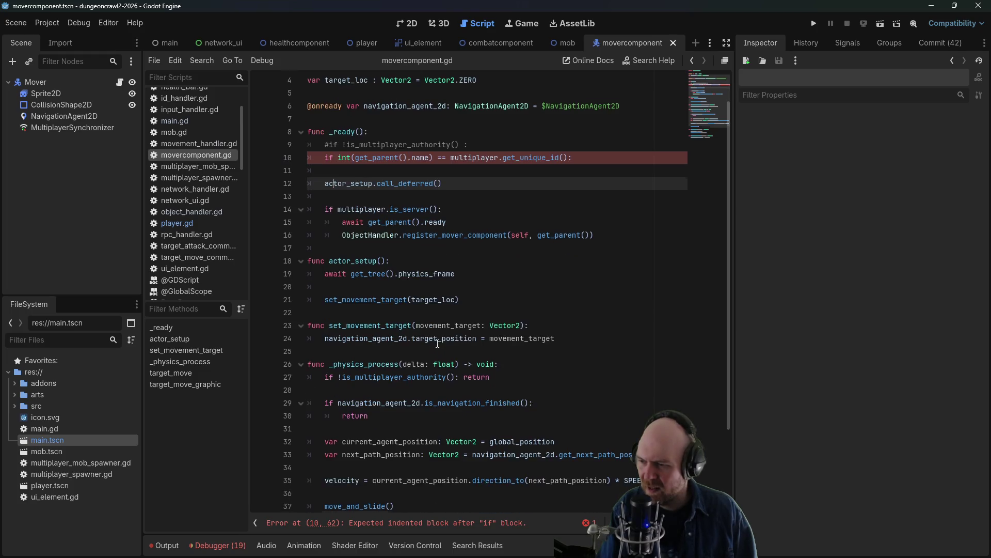
click(403, 340)
click(427, 300)
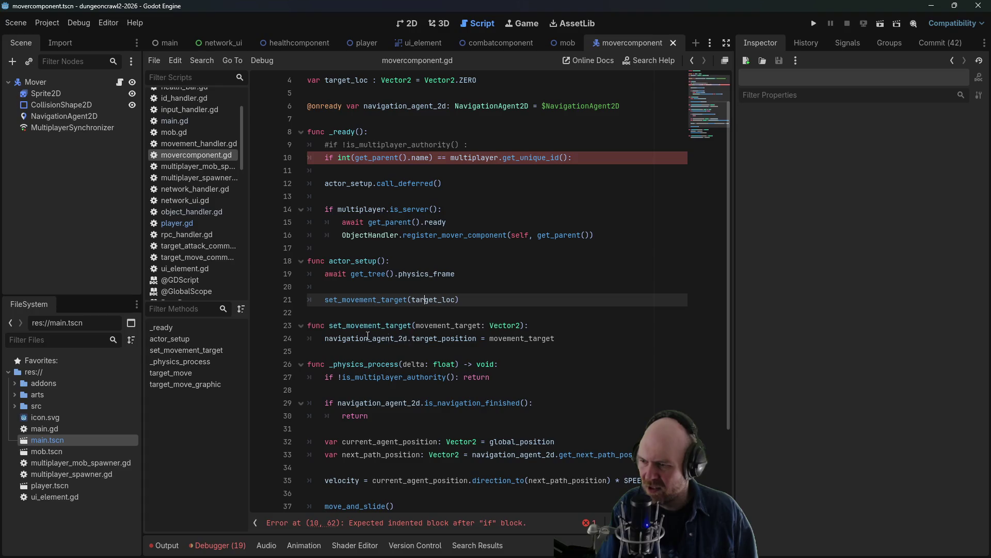
click(398, 209)
scroll(398, 209, up, 1)
click(399, 208)
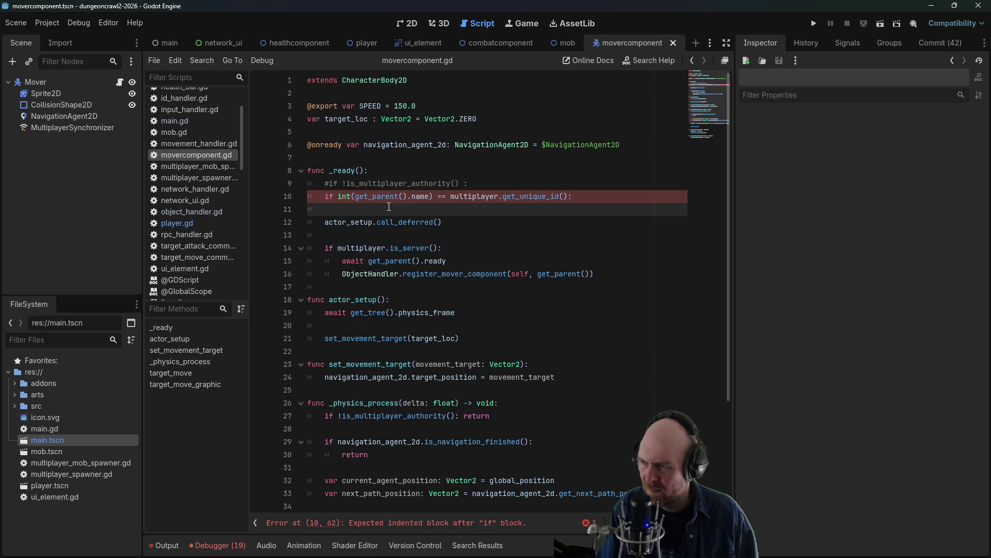
click(324, 198)
text(#)
click(424, 222)
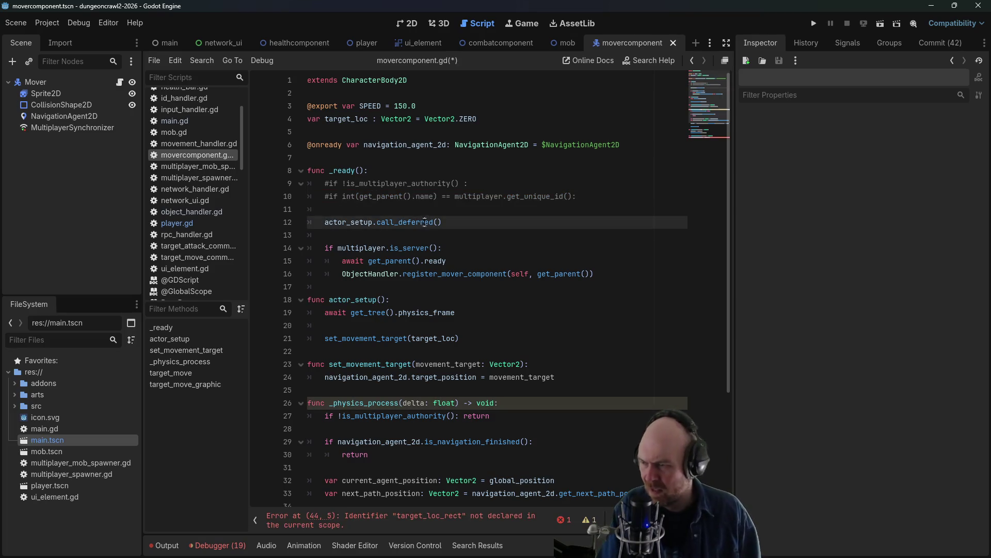
Move the target_move_graphic function to the end of player.gd, removing extra blank lines.
scroll(418, 247, down, 3)
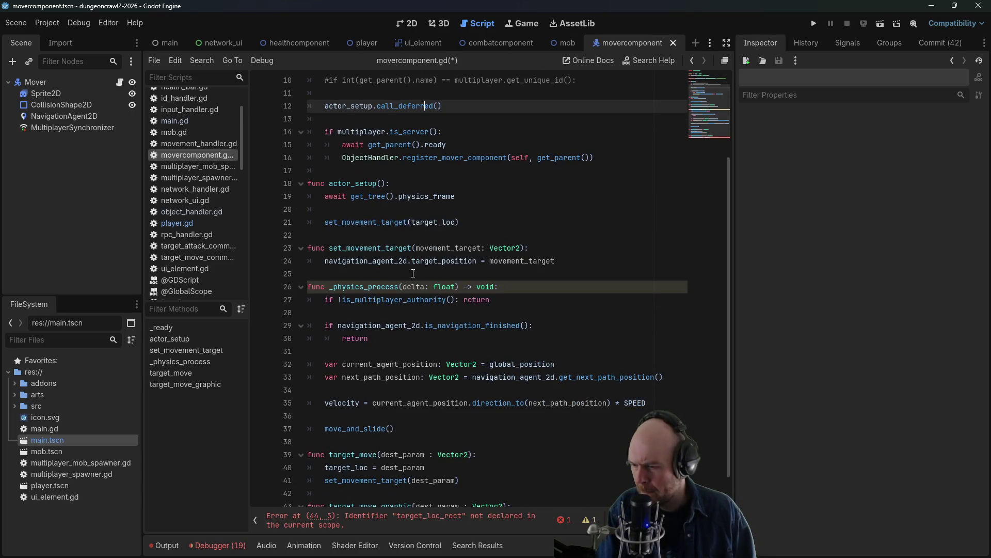
scroll(409, 297, down, 1)
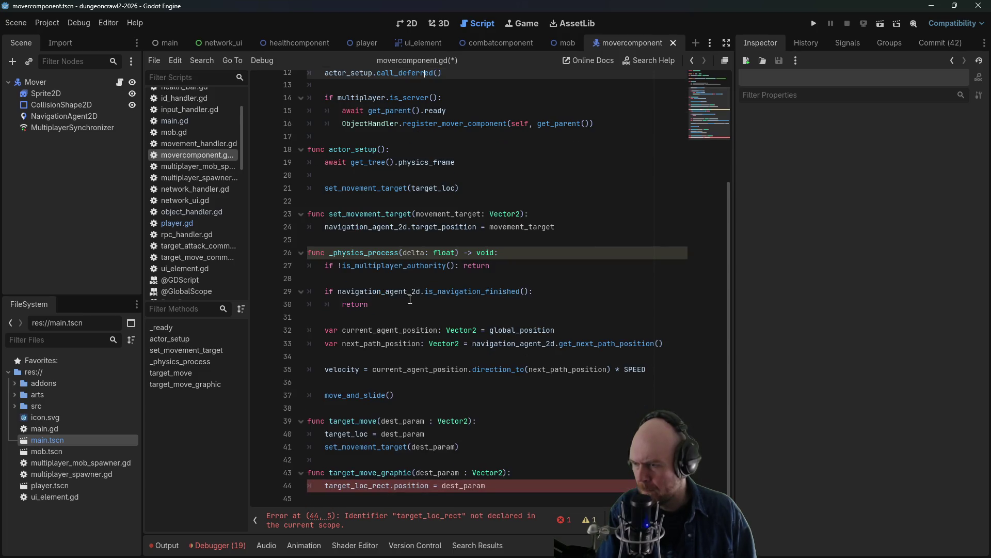
mouse_move(531, 488)
mouse_down()
mouse_move(310, 473)
mouse_move(309, 460)
mouse_up()
key(ctrl+c)
key(BackSpace)
scroll(375, 336, up, 1)
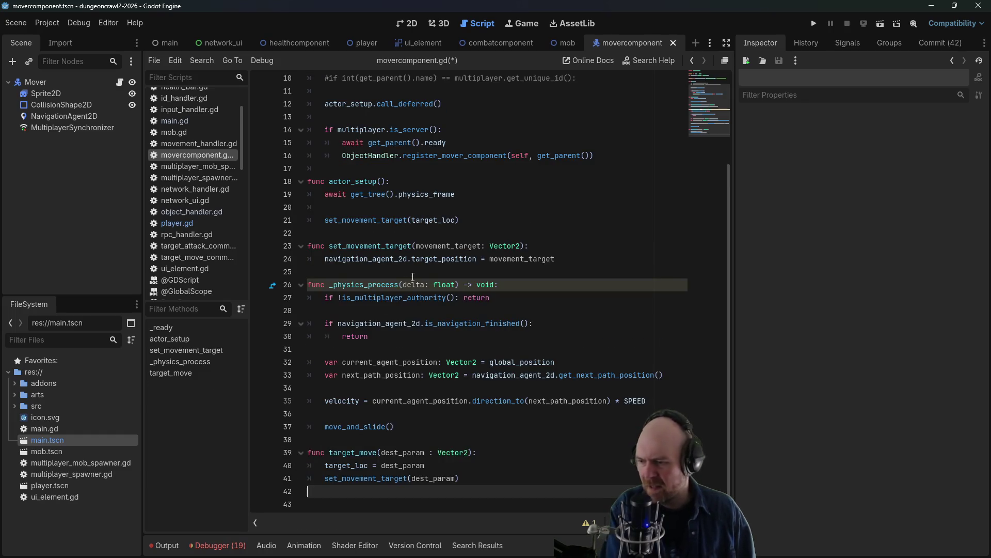
click(179, 223)
click(491, 339)
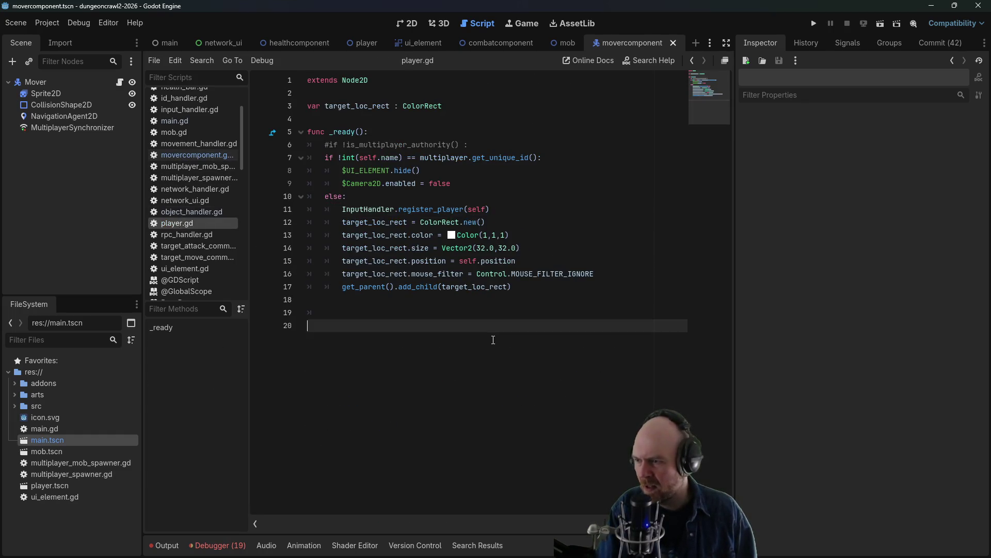
key(ctrl+v)
key(Up)
key(Up)
key(Up)
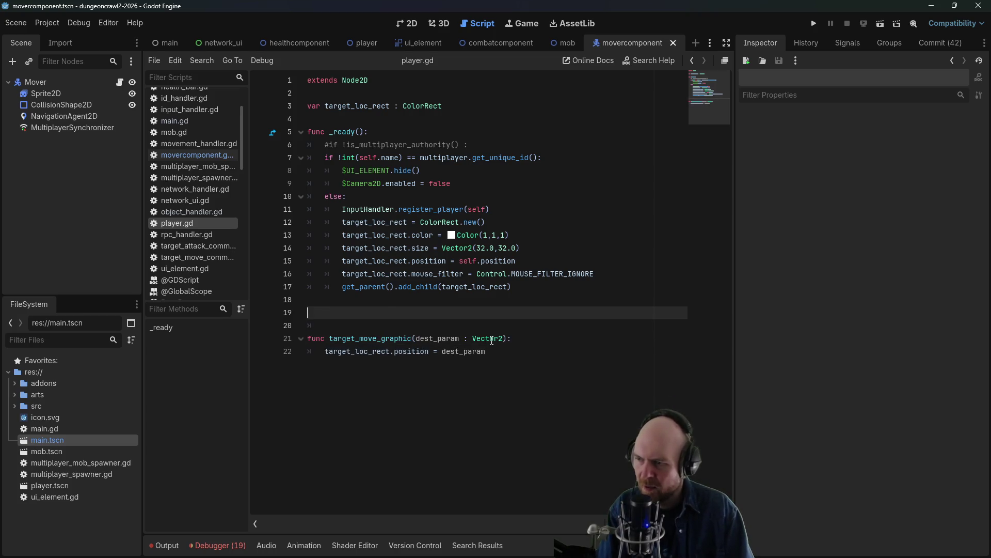
key(Up)
key(Delete)
key(Delete)
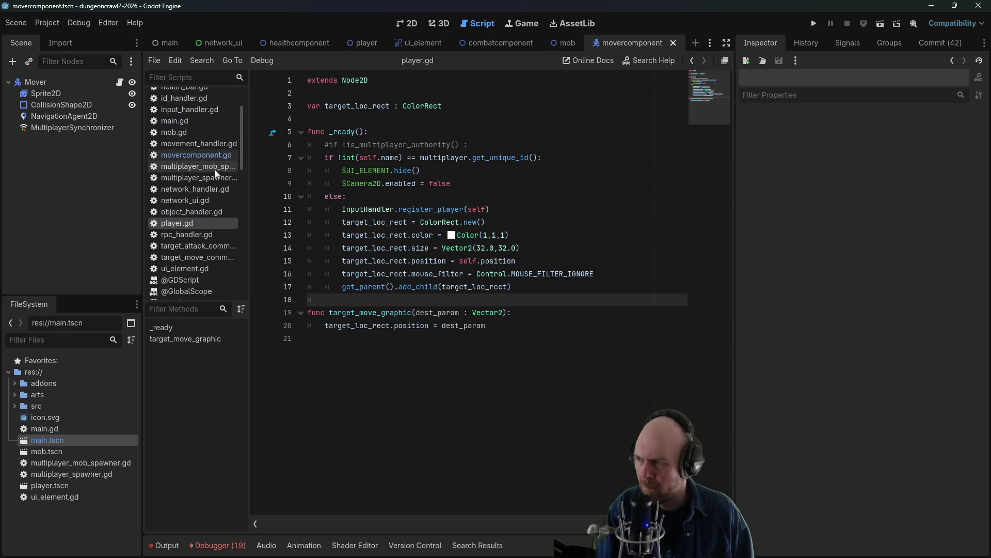
Recheck movercomponent.gd and run the project to test the refactor.
click(195, 155)
click(454, 222)
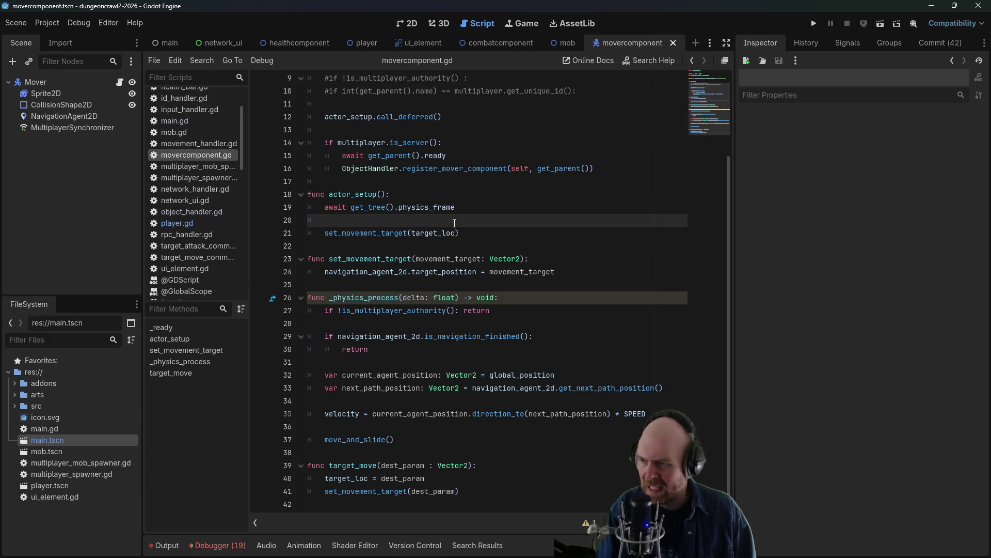
scroll(454, 225, up, 3)
scroll(455, 232, down, 3)
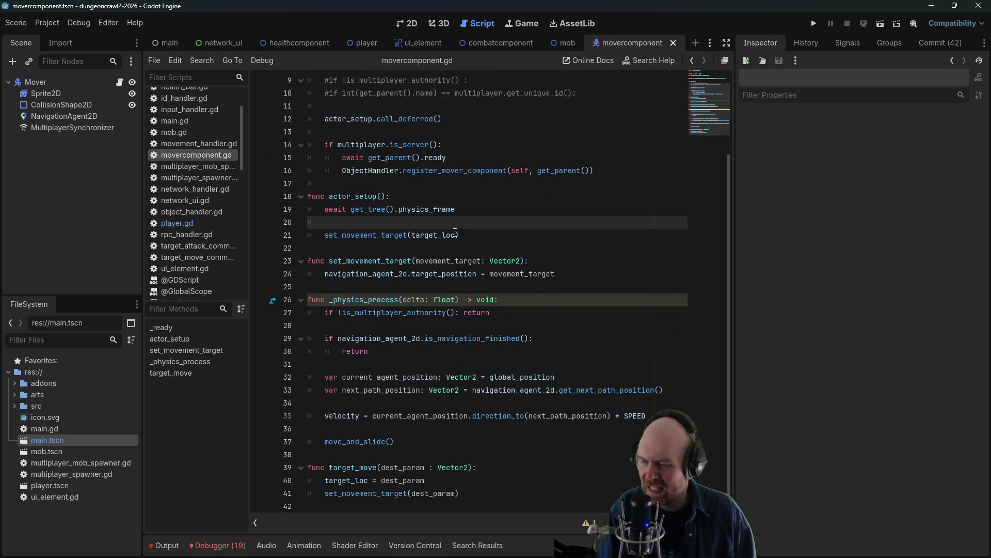
click(814, 24)
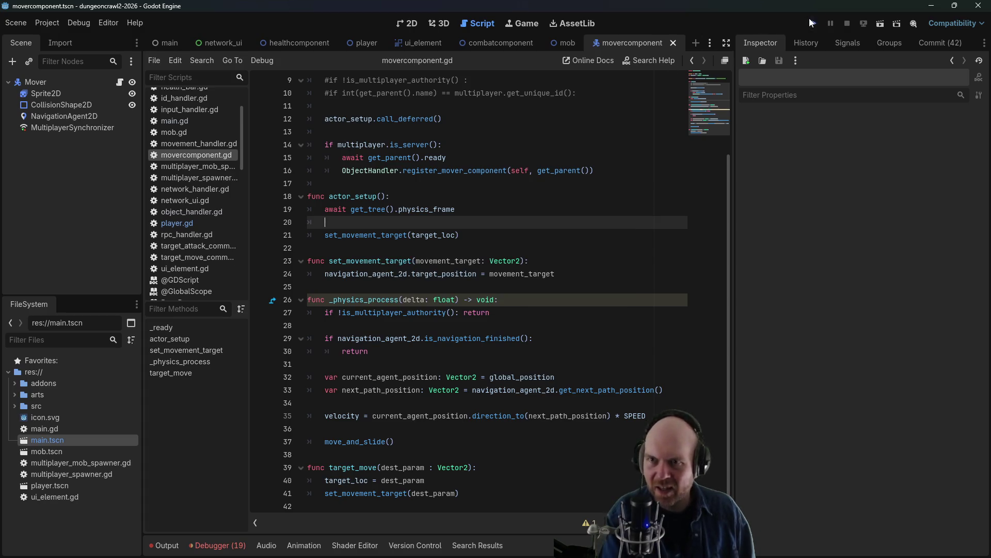
Host the game as server, send a move, then change line 14's mover to command_param.actor.
click(242, 146)
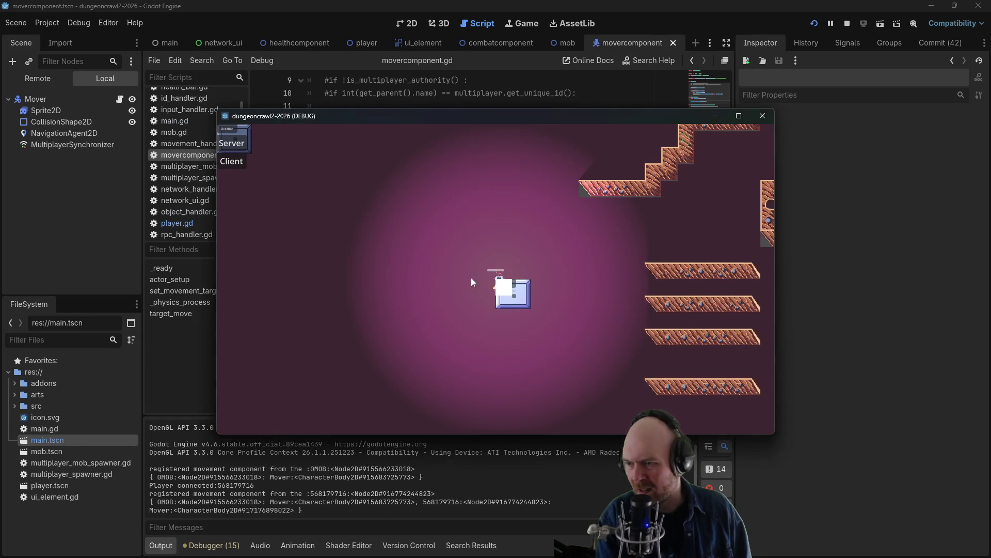
click(471, 277)
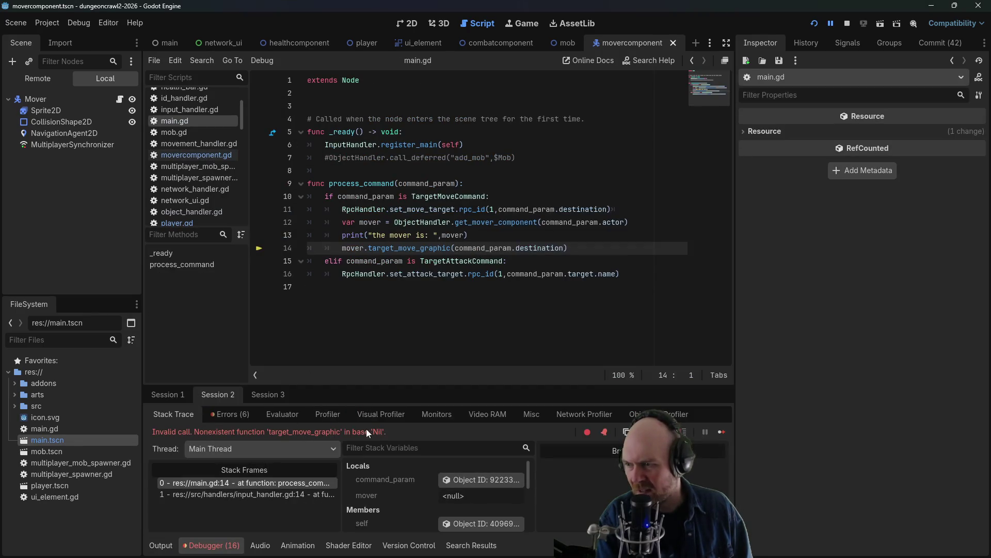
drag(368, 249, 342, 249)
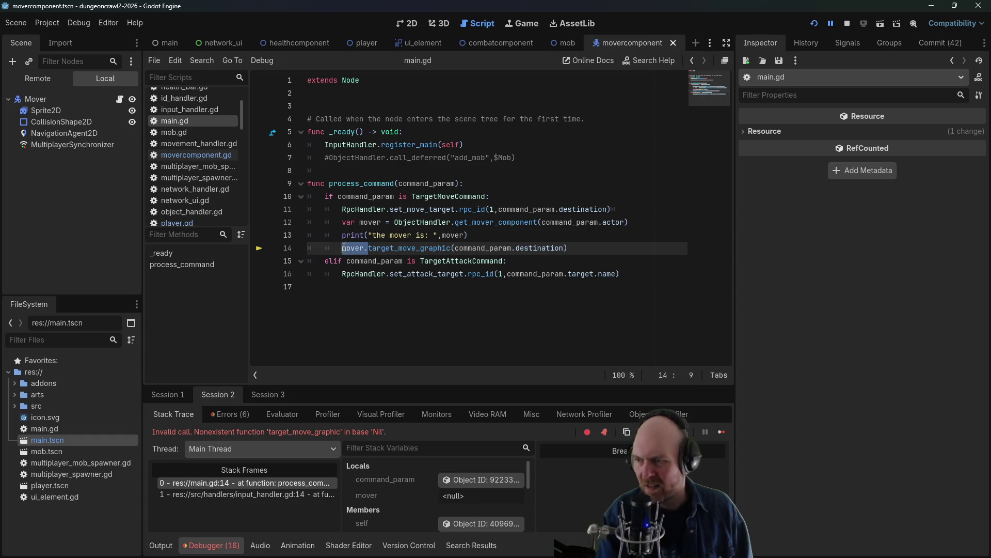
text(command_param.act)
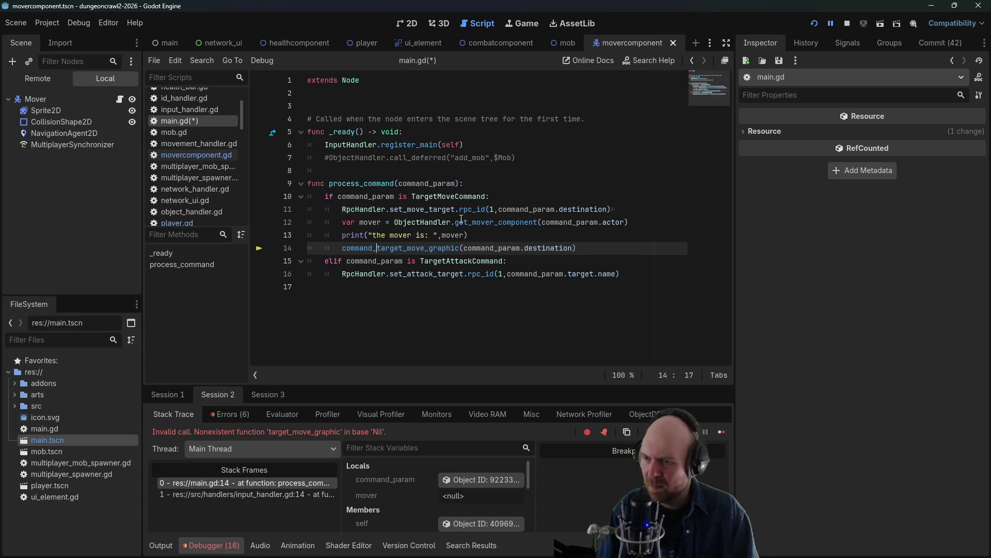
text(or.)
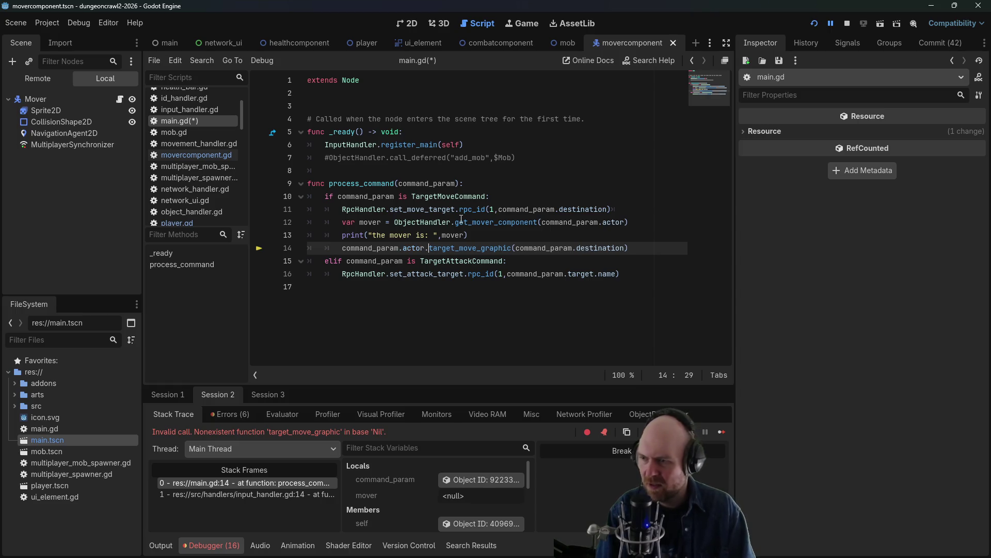
key(Escape)
Delete the mover variable and print lines, save main.gd, and relaunch the game.
mouse_move(633, 222)
mouse_down()
mouse_move(543, 222)
mouse_move(619, 209)
mouse_up()
key(BackSpace)
shift+click(570, 222)
key(BackSpace)
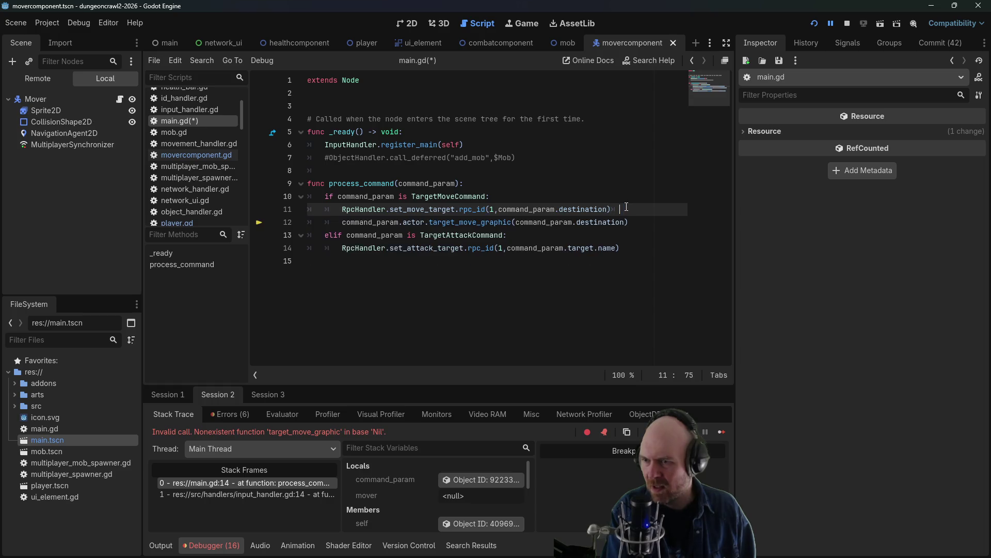
key(ctrl+s)
click(847, 23)
click(814, 23)
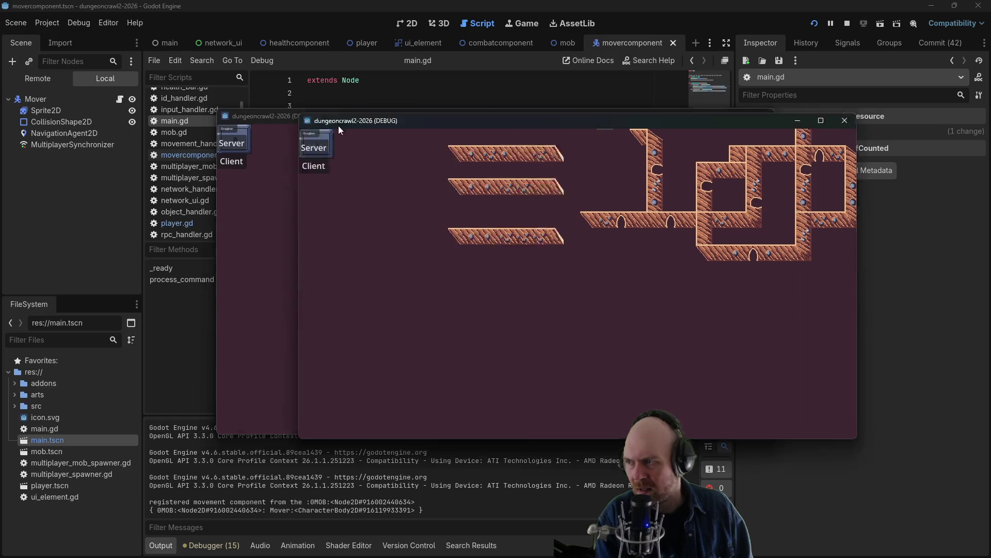
Start the game and send the player to several spots across the map.
click(453, 237)
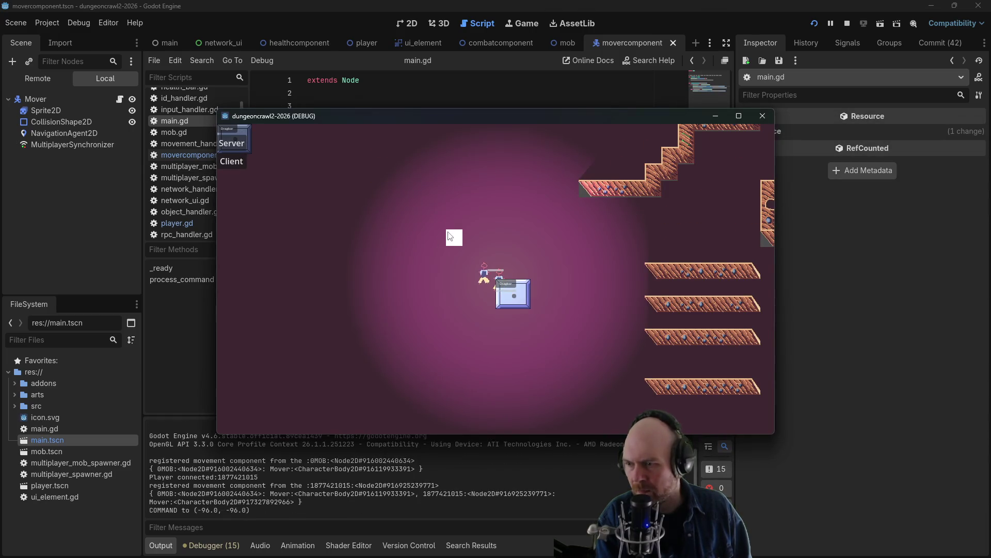
click(390, 272)
click(339, 305)
click(437, 355)
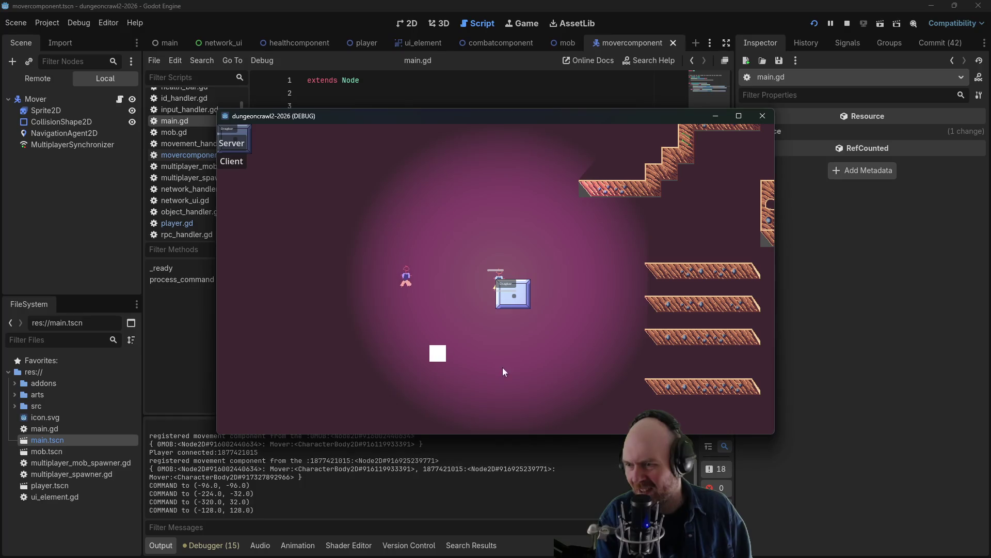
click(485, 374)
click(405, 387)
click(339, 238)
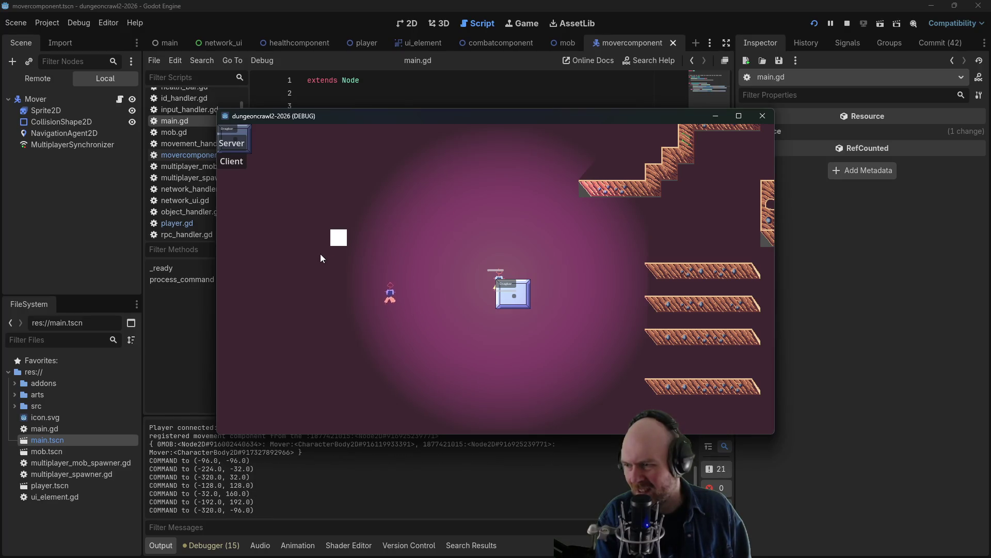
click(487, 188)
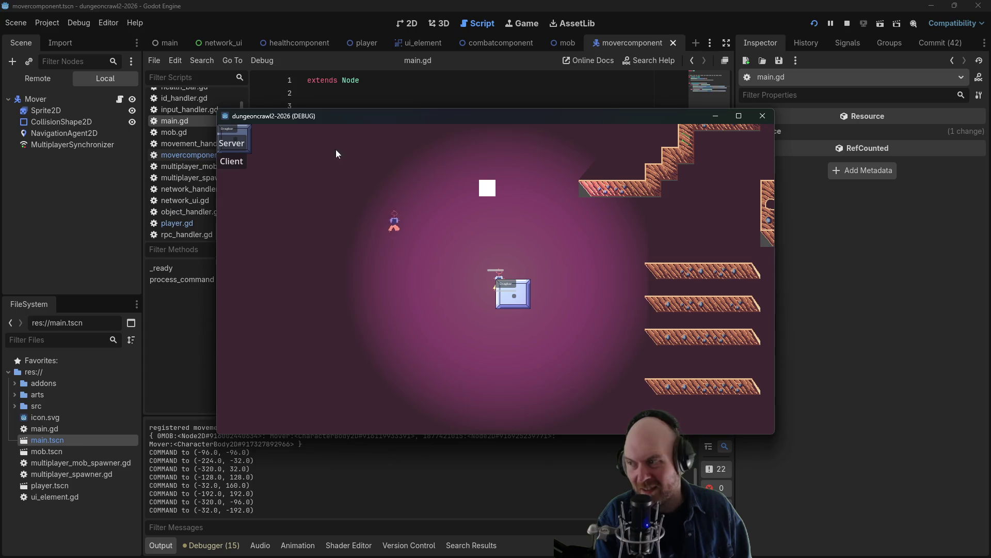
Send the player to the lowest ledge and rearrange the game windows.
mouse_move(312, 117)
mouse_down()
mouse_move(584, 161)
mouse_move(341, 185)
mouse_move(257, 116)
mouse_up()
click(550, 368)
click(570, 388)
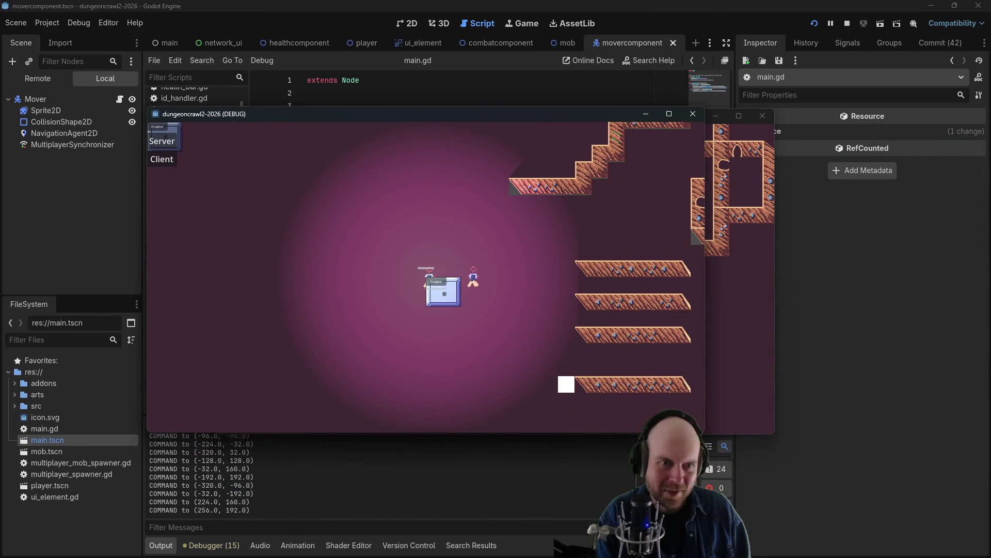
click(532, 400)
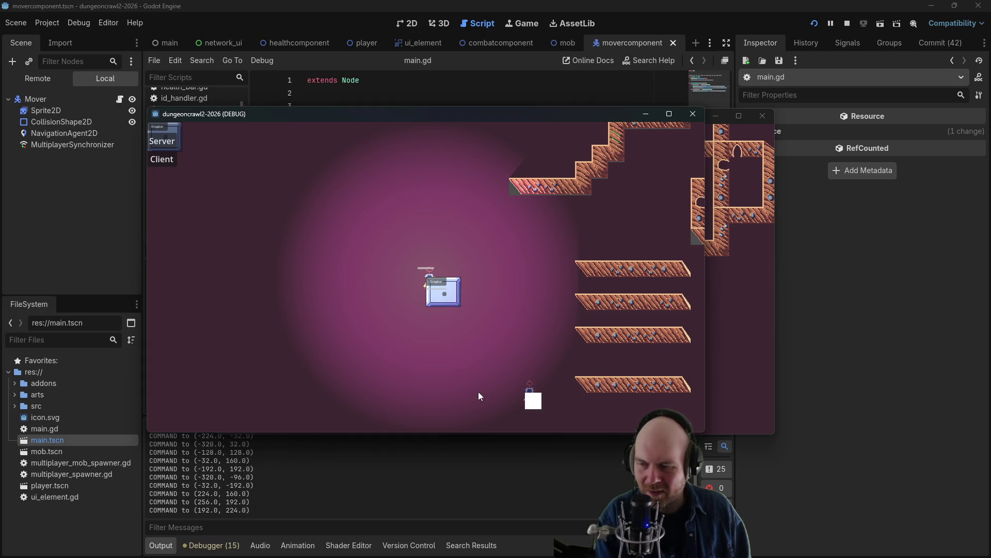
mouse_move(207, 122)
mouse_down()
mouse_move(280, 165)
mouse_move(419, 219)
mouse_up()
mouse_move(354, 117)
mouse_down()
mouse_move(314, 101)
mouse_move(183, 86)
mouse_up()
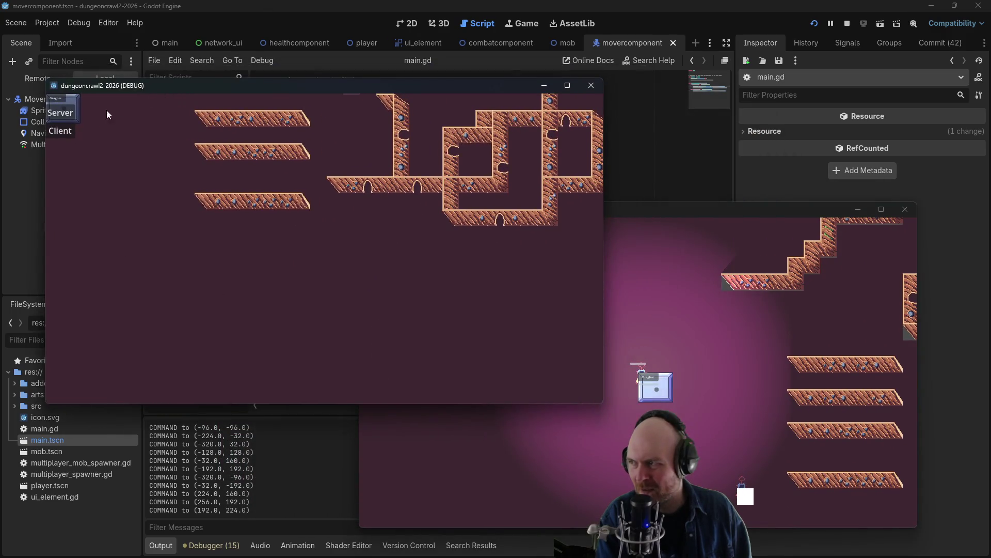
Connect the second instance as a client and send the player to more target spots.
click(63, 129)
click(267, 224)
click(396, 178)
click(451, 241)
click(437, 292)
click(416, 328)
click(458, 287)
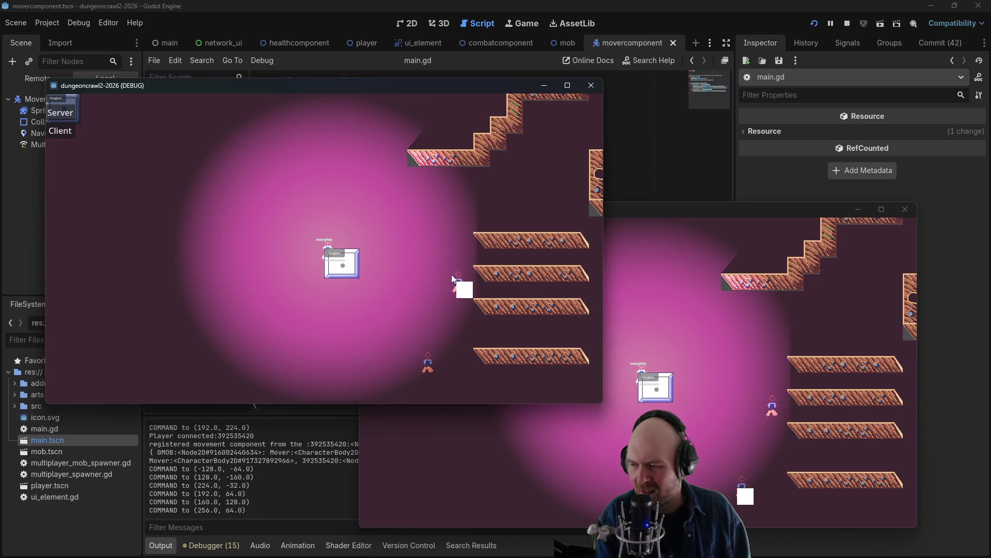
click(446, 223)
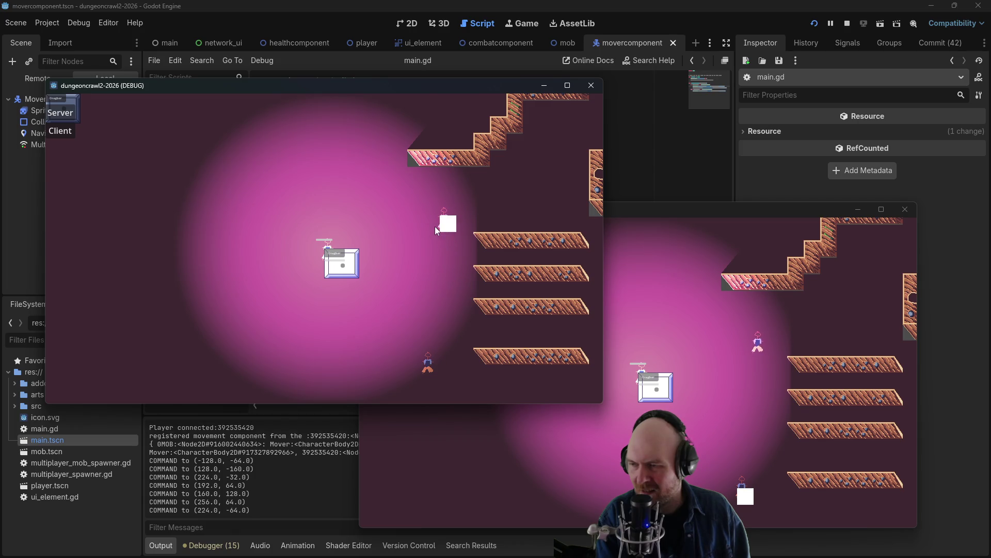
click(380, 212)
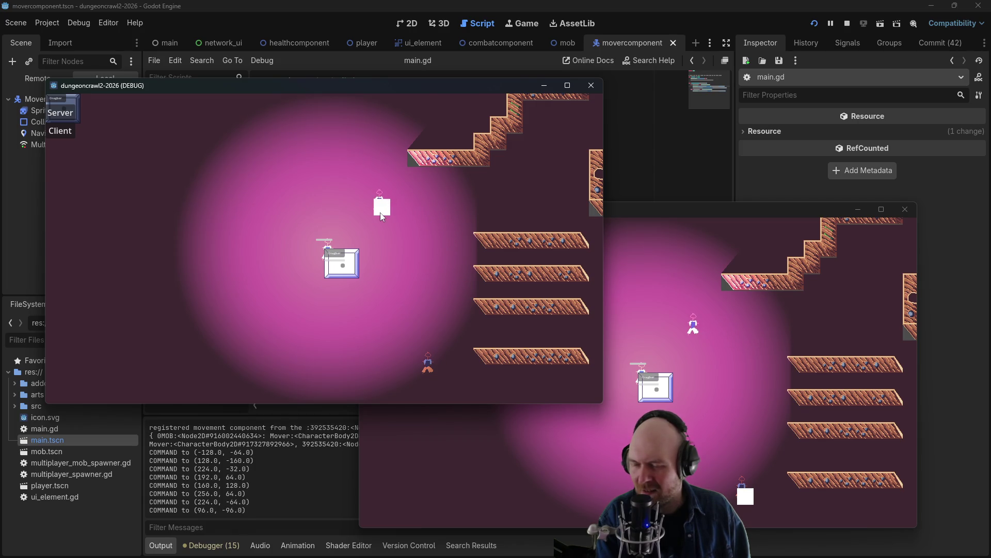
click(41, 79)
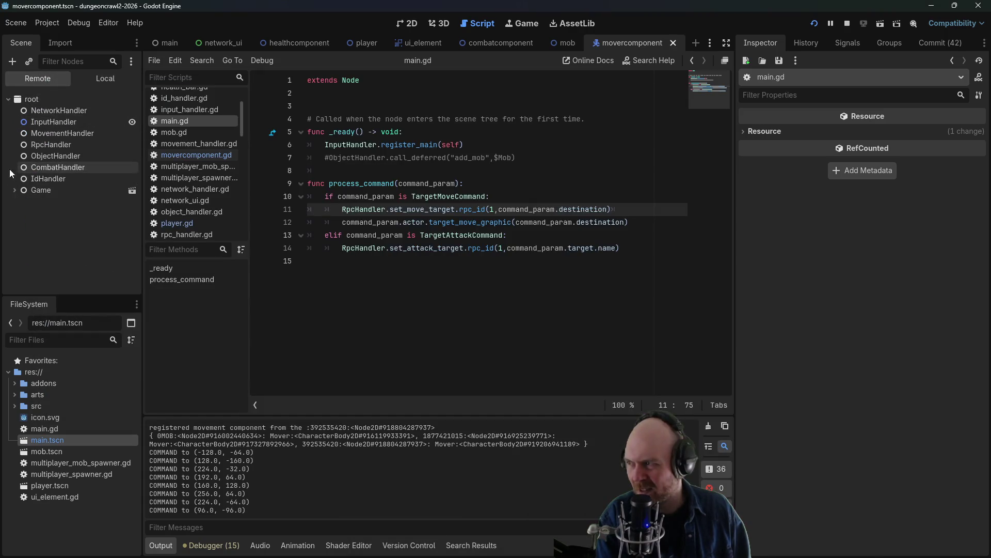
click(14, 190)
click(34, 258)
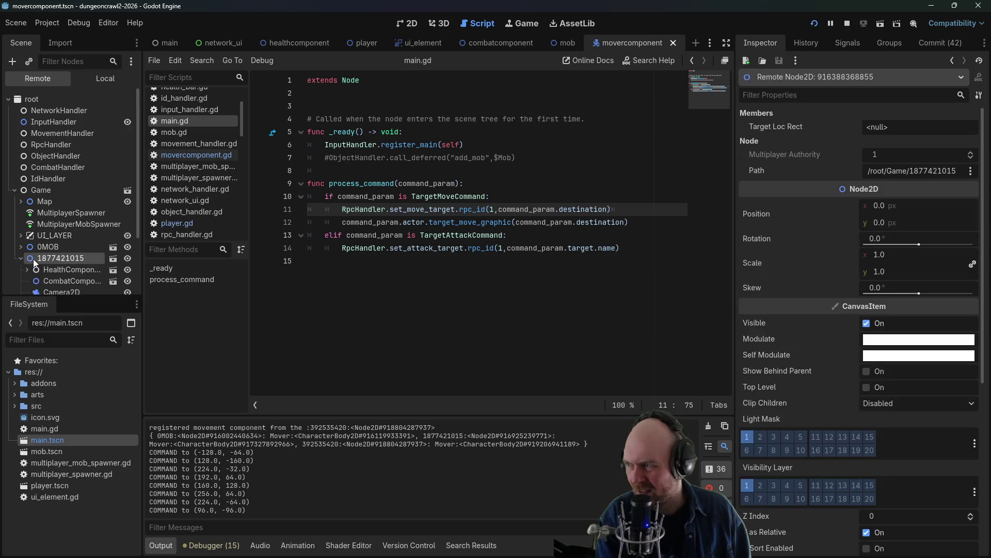
click(18, 258)
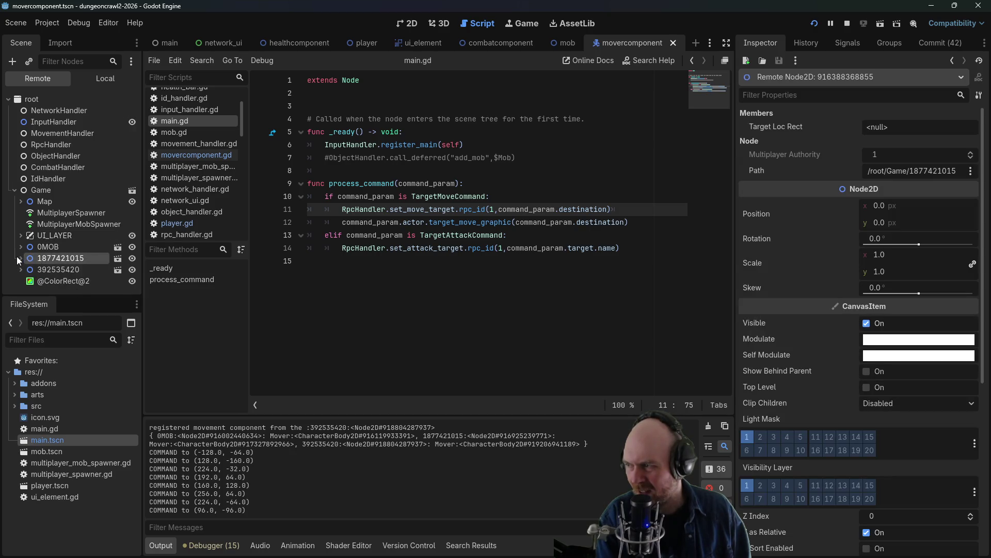
click(26, 268)
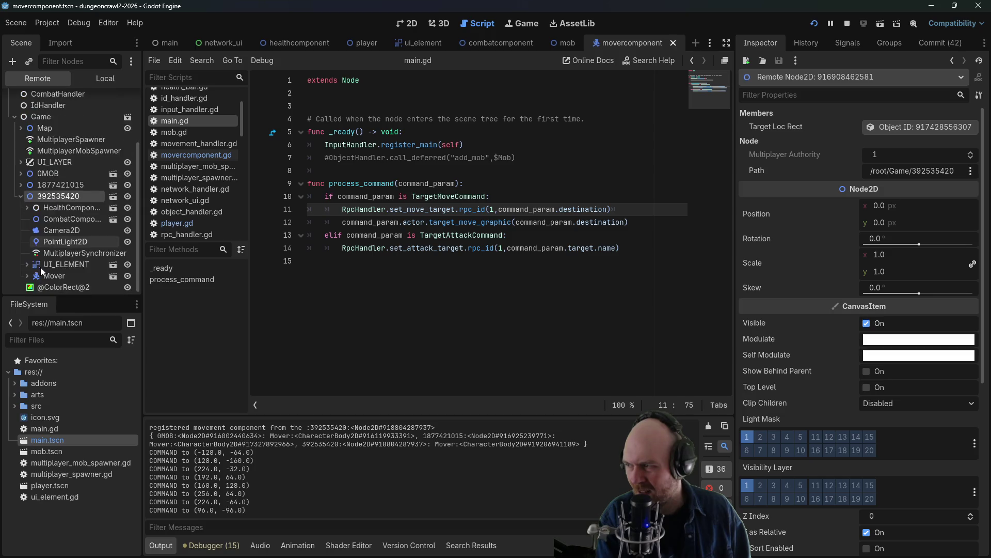
click(54, 232)
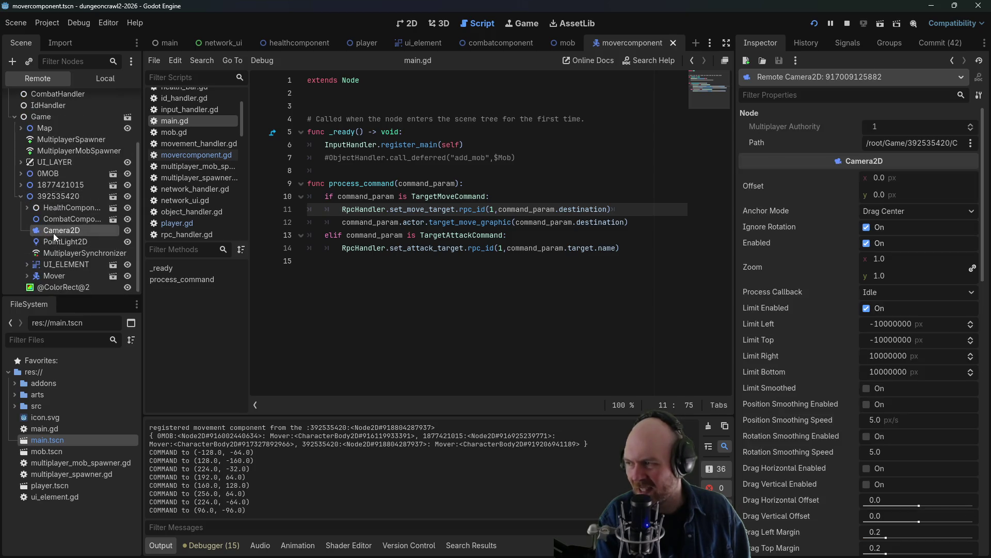
scroll(22, 196, up, 3)
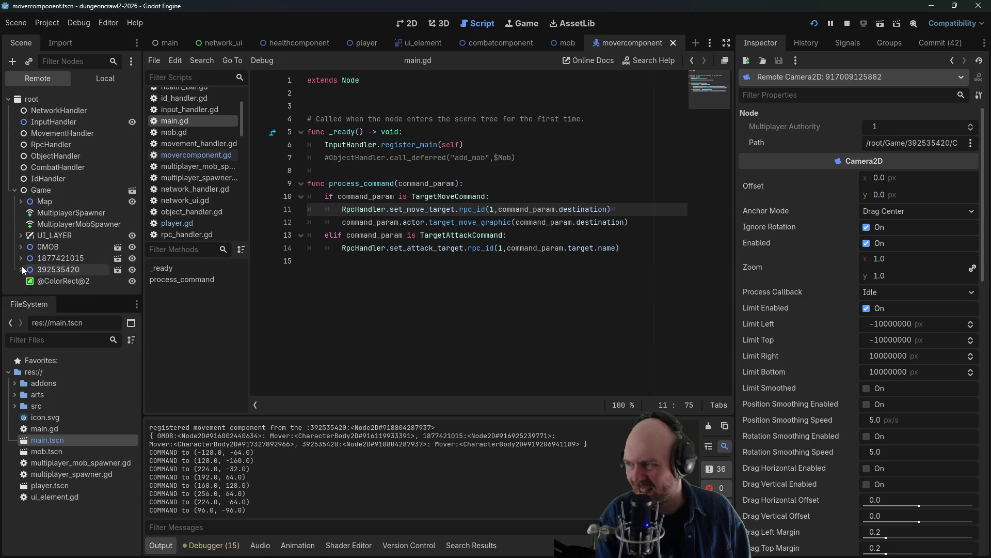
scroll(21, 265, down, 2)
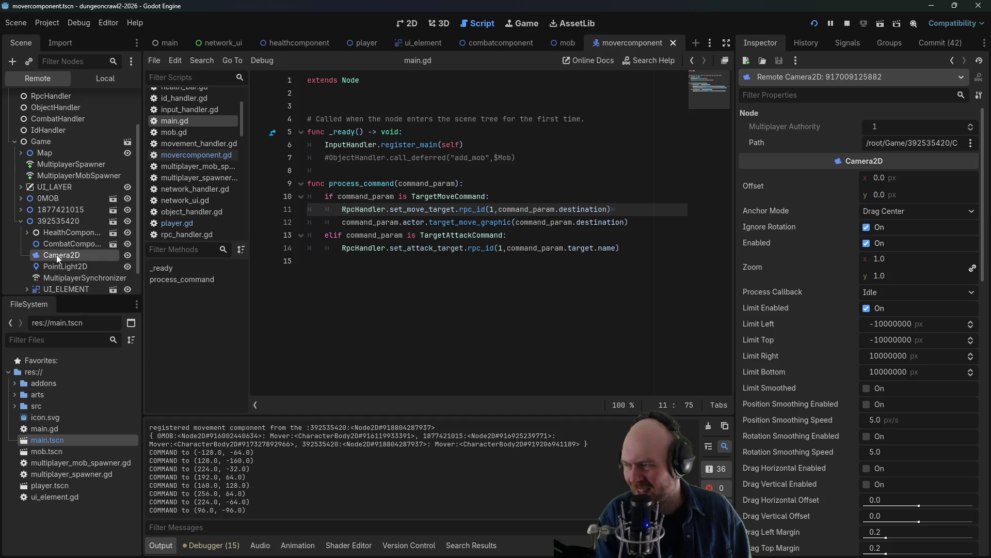
click(17, 221)
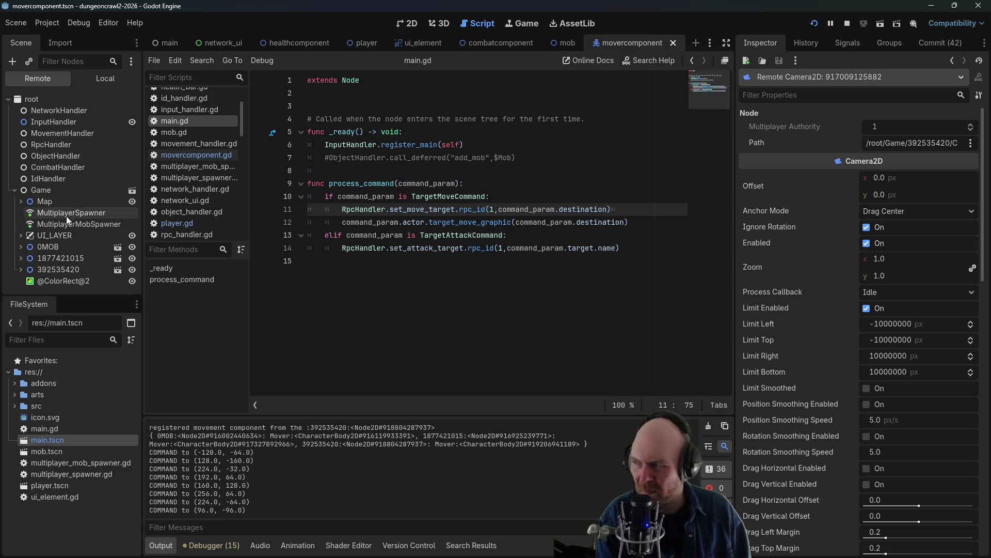
click(22, 258)
scroll(66, 261, down, 3)
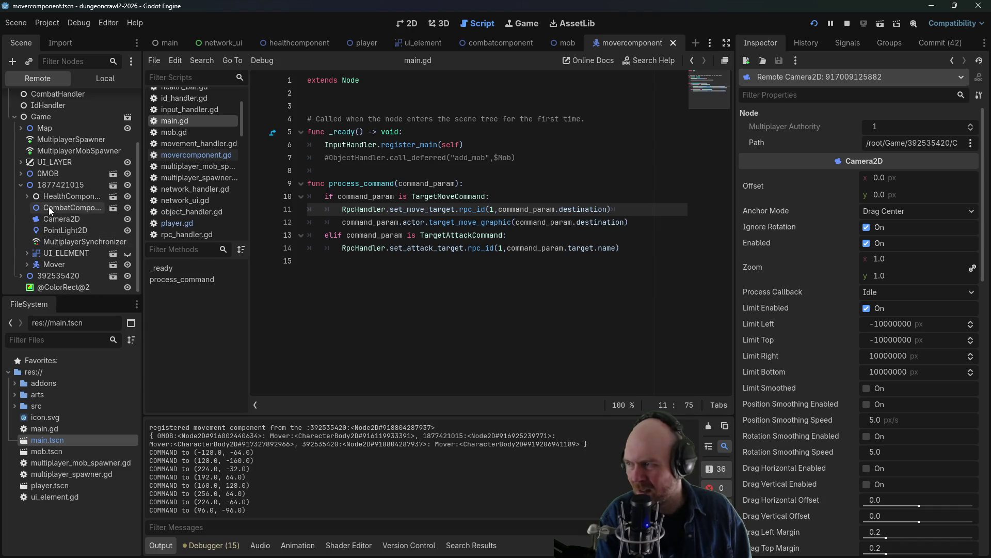
click(27, 264)
scroll(53, 276, down, 1)
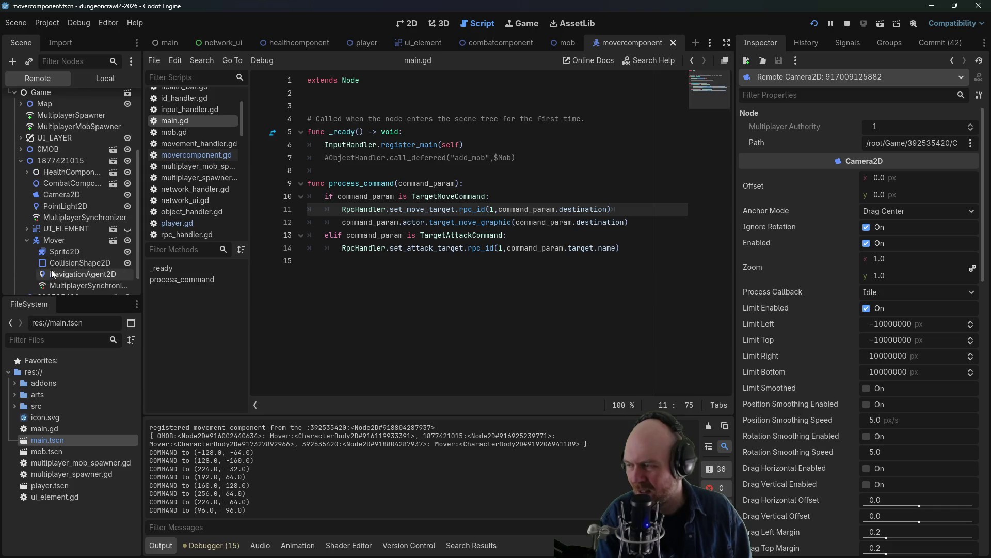
click(26, 240)
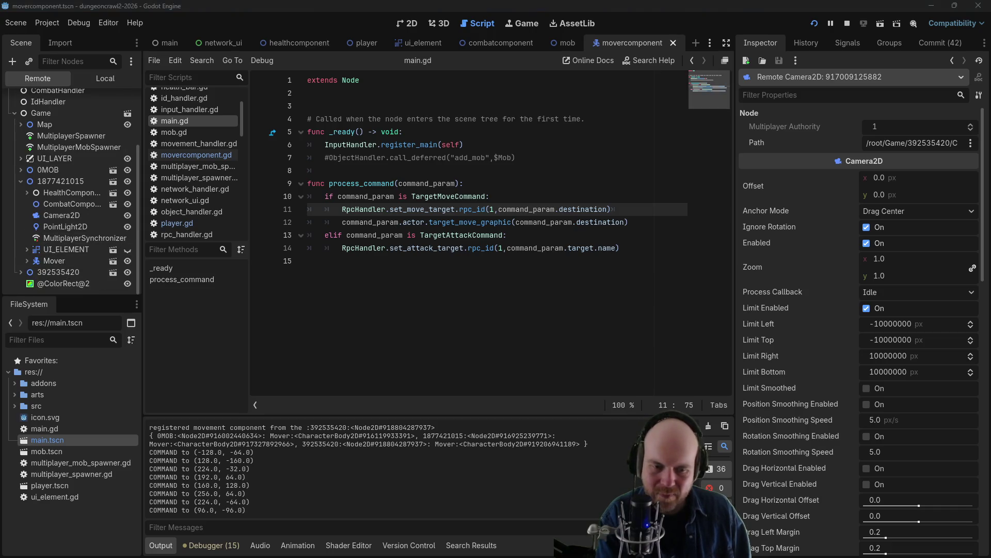
In the game window, move the player left to (-96, 96).
key(alt+Tab)
click(301, 225)
click(265, 224)
click(260, 240)
click(282, 287)
click(281, 309)
click(281, 314)
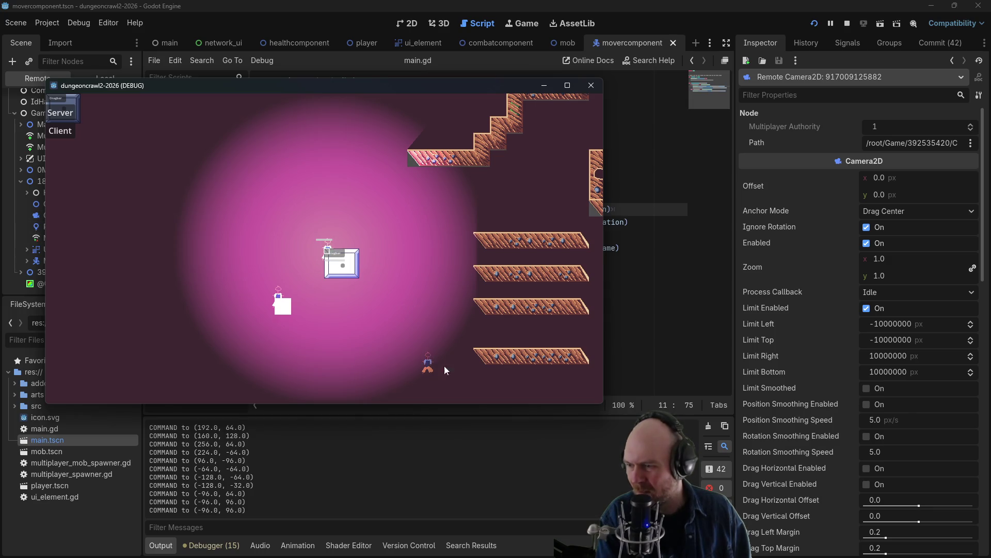
Move the player further left to (-224, 0), then stop the game from the editor.
click(217, 256)
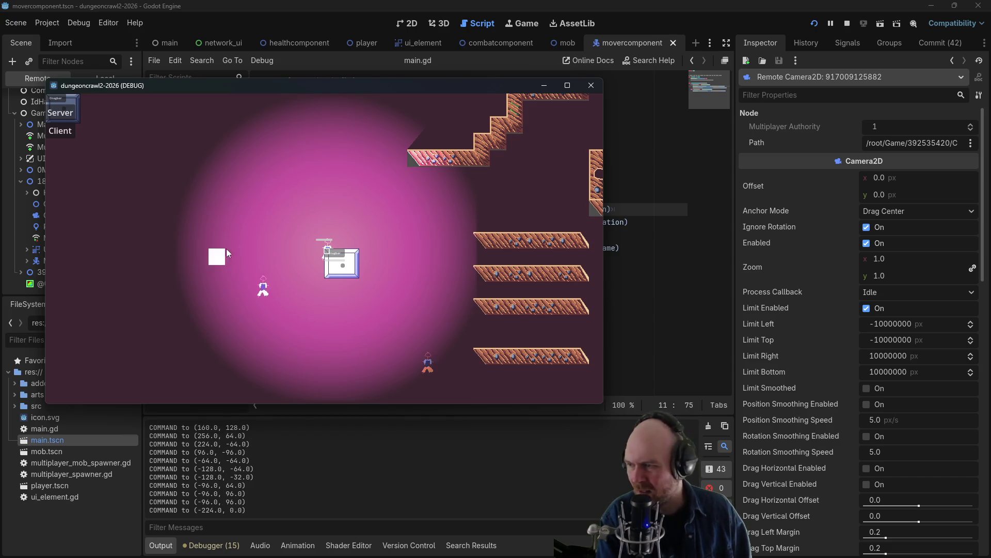
click(16, 297)
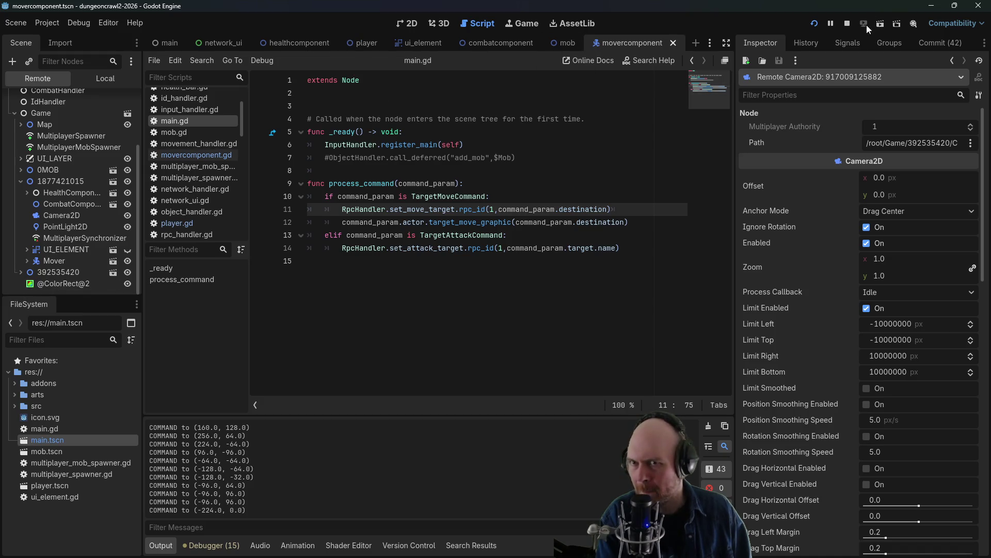
click(847, 24)
Open the player scene and inspect the Mover node's properties.
click(359, 45)
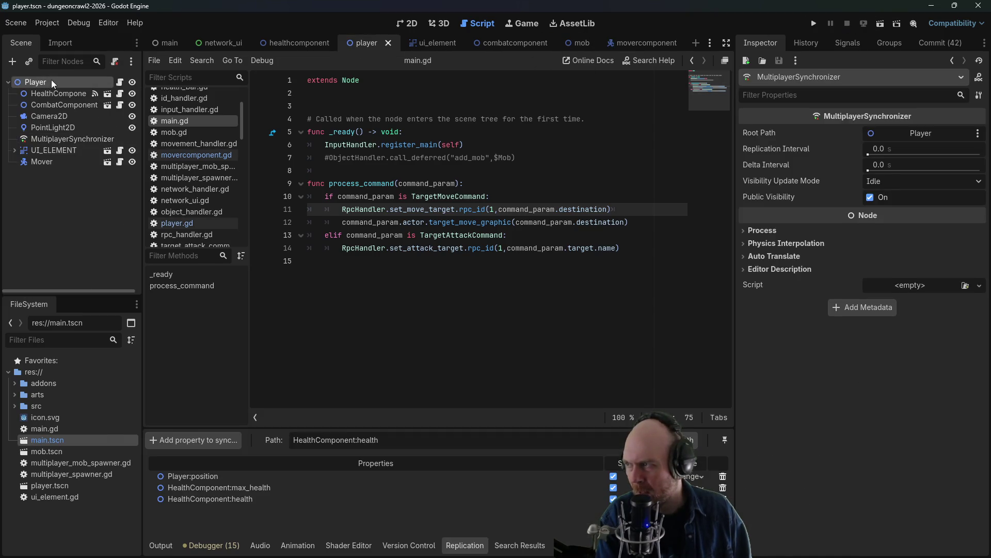
click(51, 81)
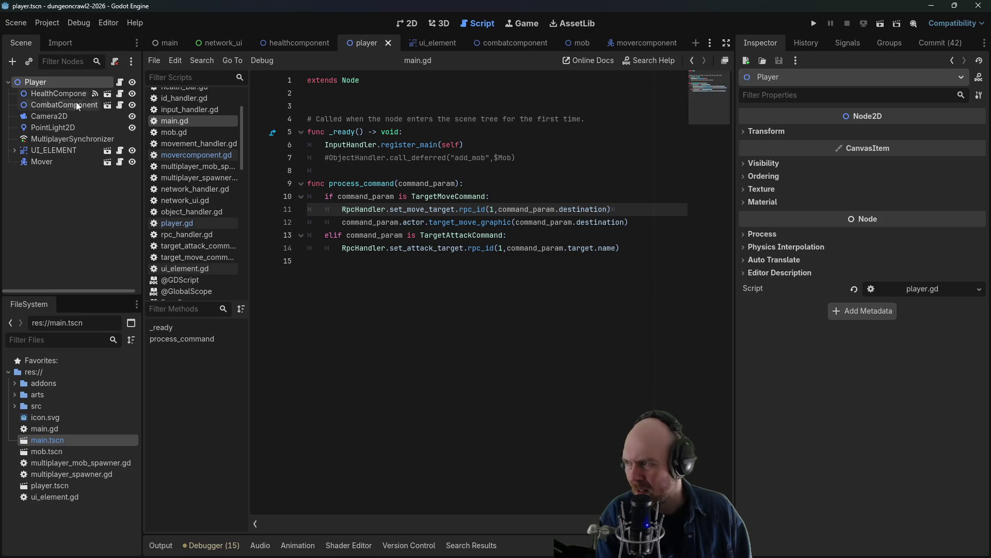
click(47, 160)
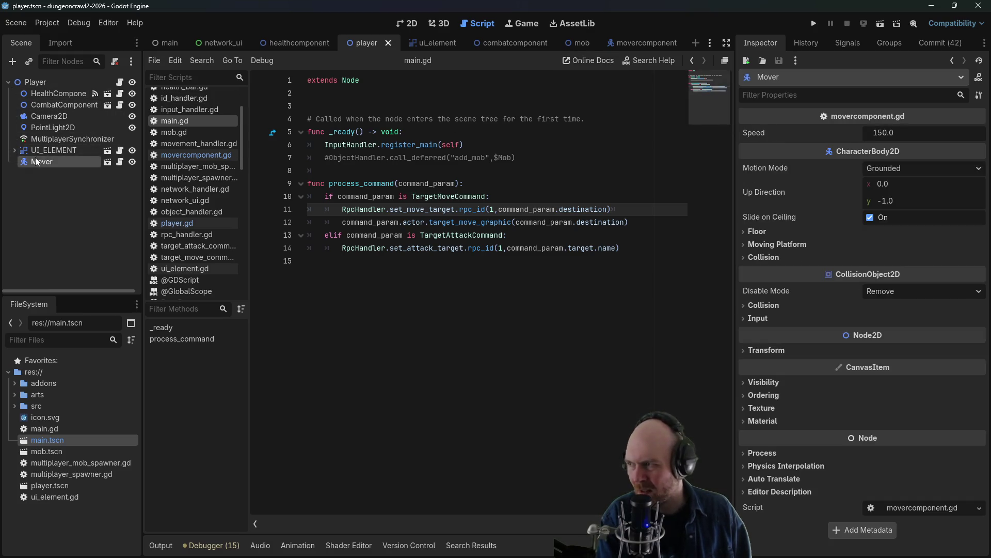
click(14, 150)
click(14, 150)
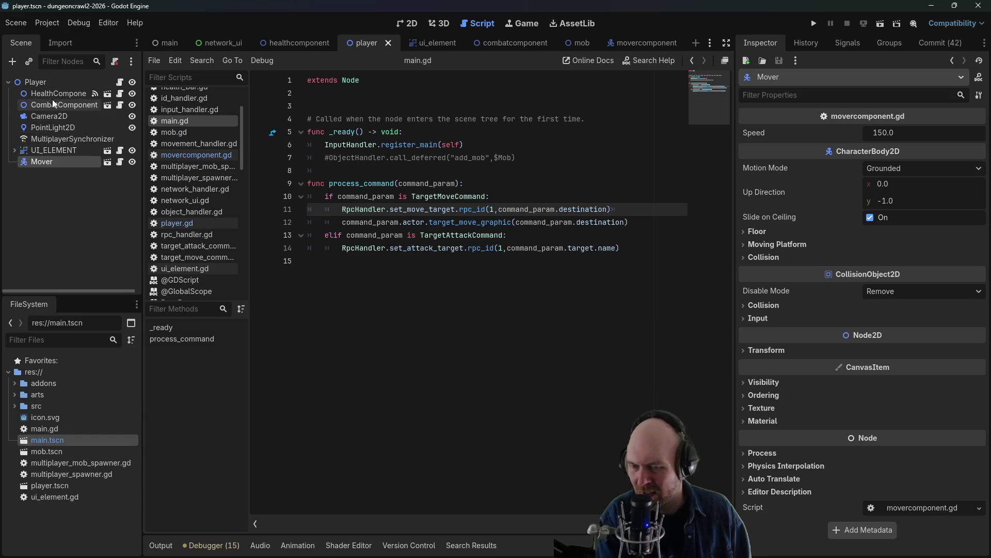
Check HealthComponent, CombatComponent and the Player root, returning to the Mover node between them.
click(23, 95)
click(35, 102)
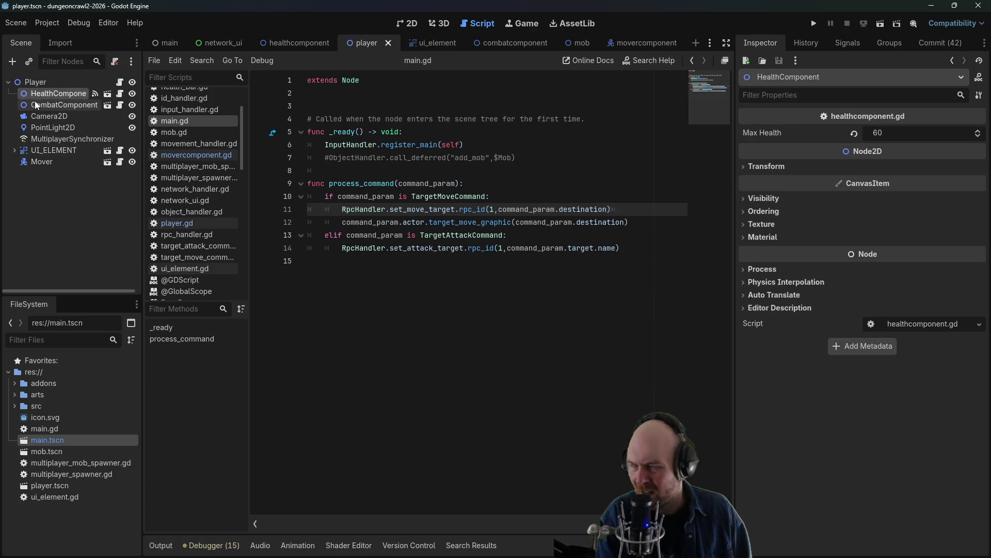
click(39, 81)
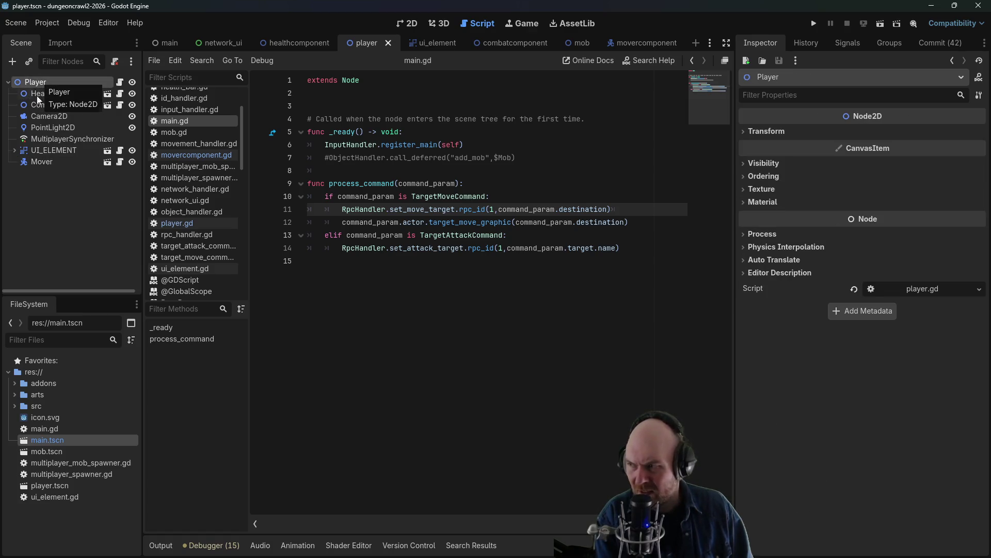
click(31, 161)
click(42, 86)
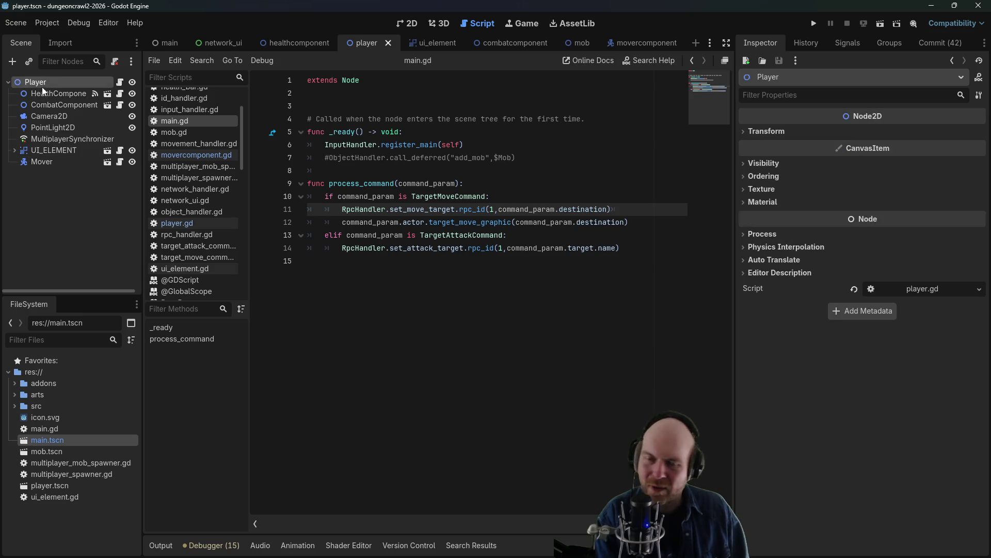
click(42, 160)
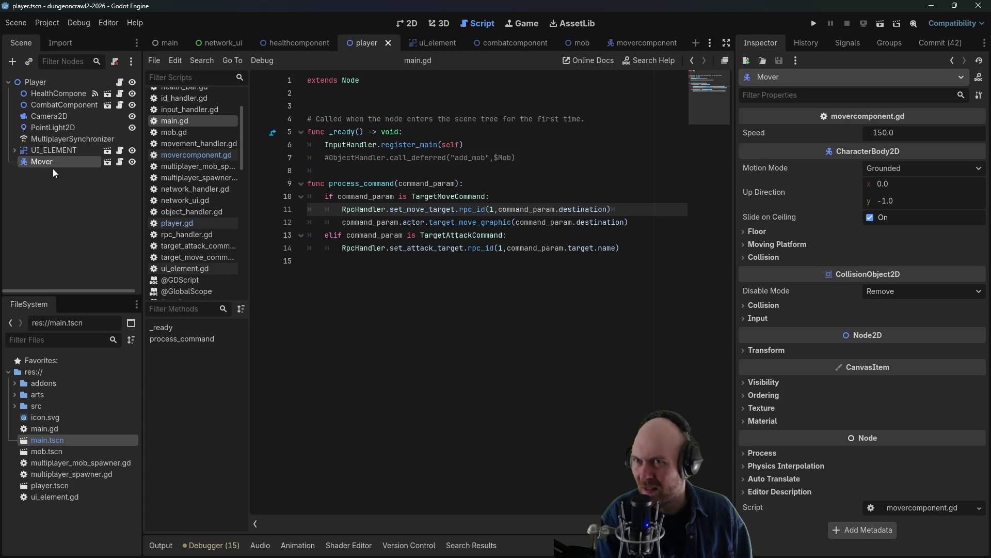
Review the commented call_deferred and InputHandler lines, then switch to the movercomponent scene.
click(399, 157)
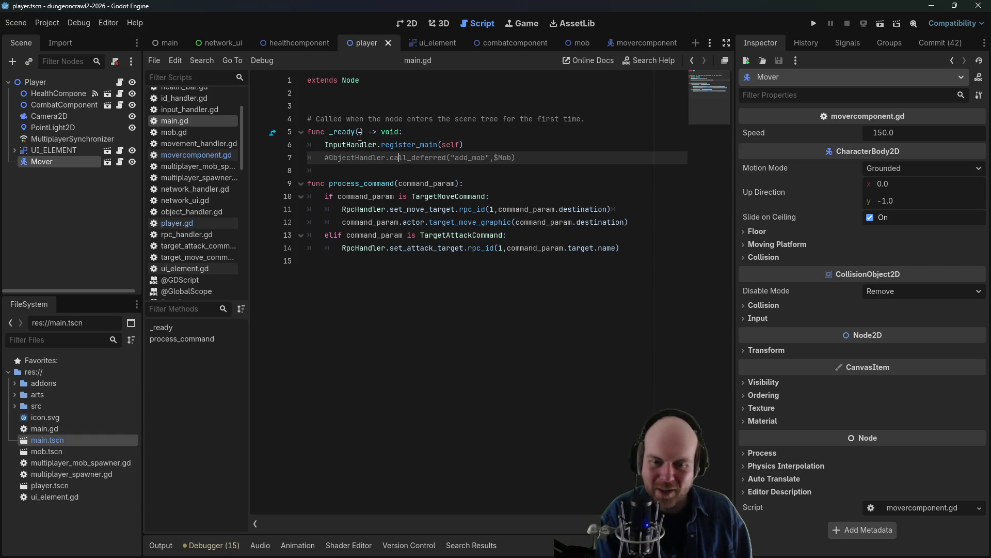
click(353, 144)
mouse_move(346, 135)
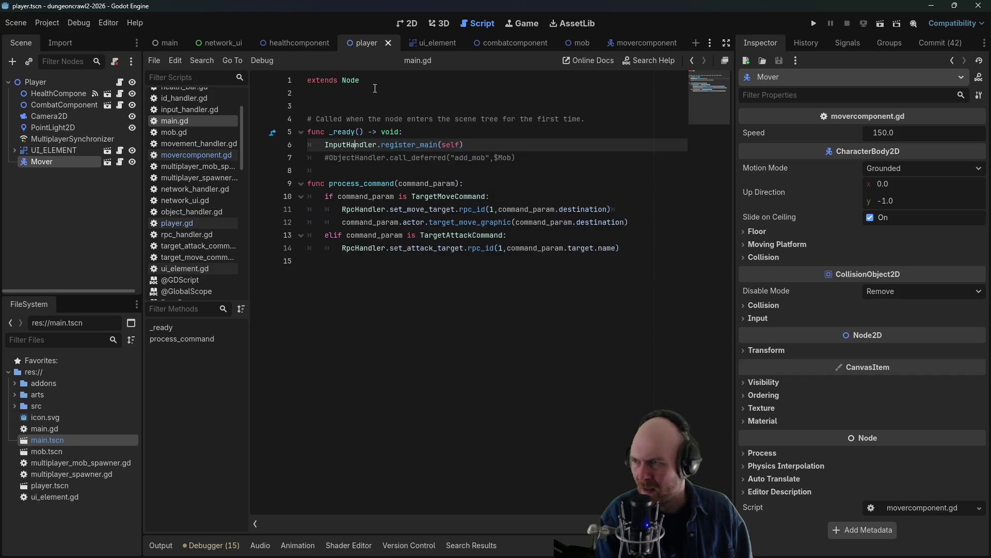
click(568, 93)
click(637, 42)
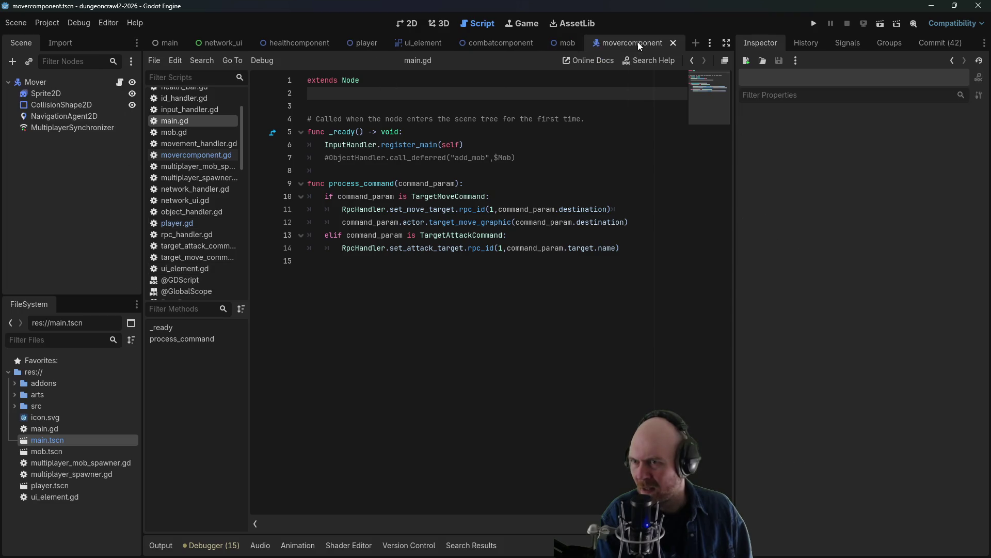
Open movercomponent.gd, glance at the player's Mover node, then open the move_and_slide() help.
click(207, 156)
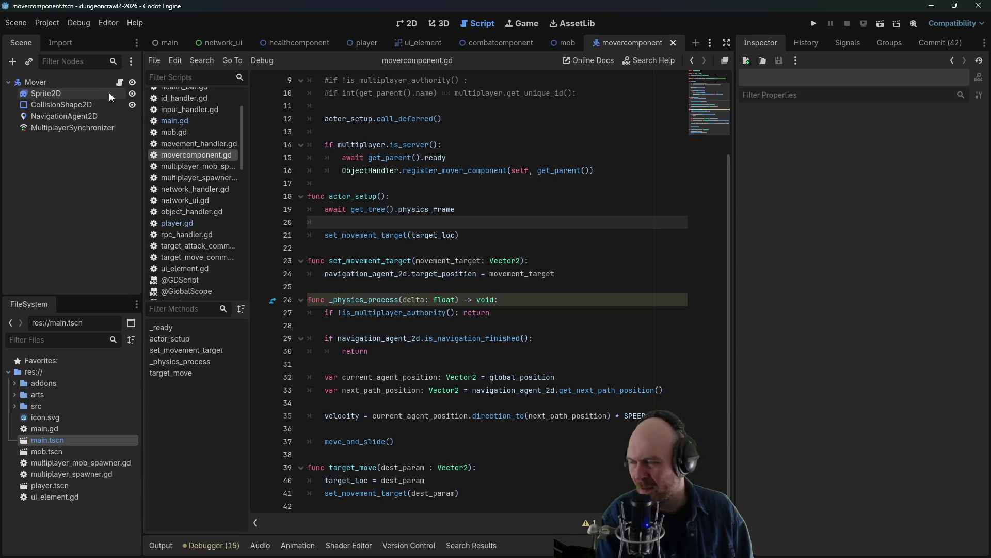
click(365, 43)
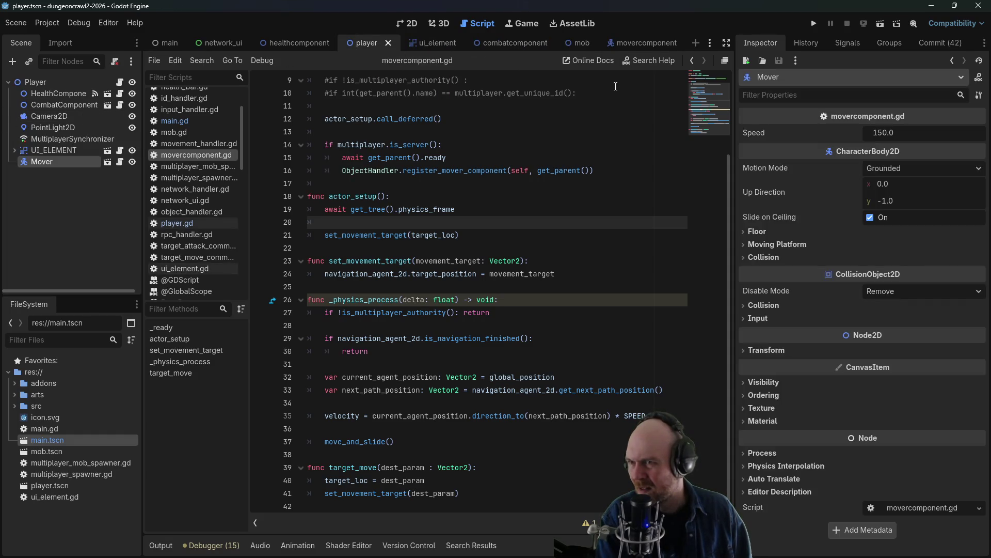
click(628, 45)
scroll(493, 196, up, 3)
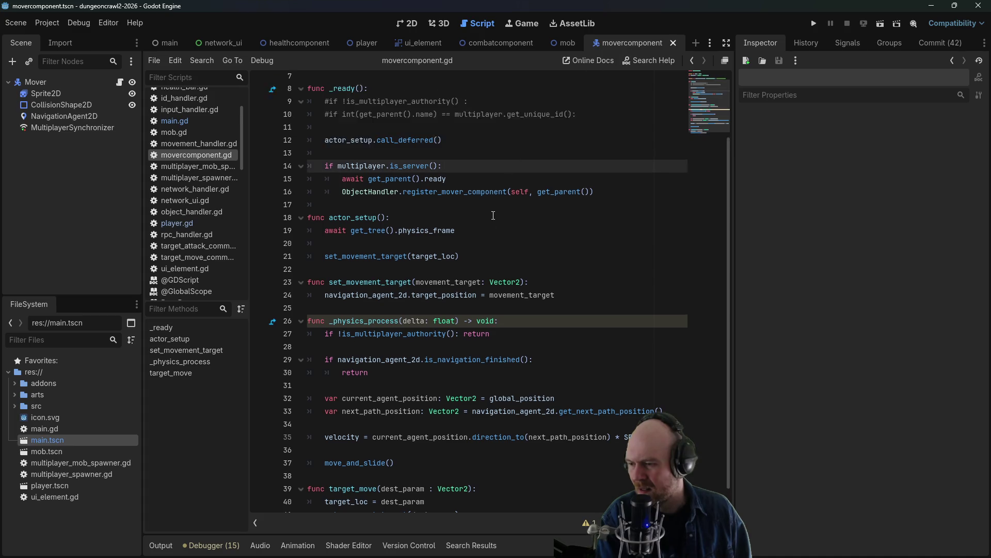
scroll(485, 222, down, 3)
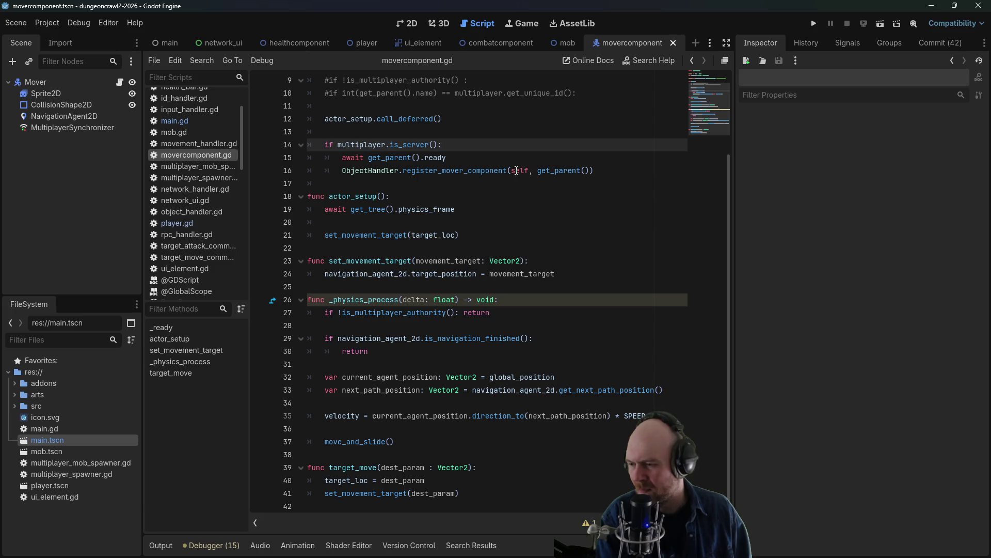
ctrl+click(357, 442)
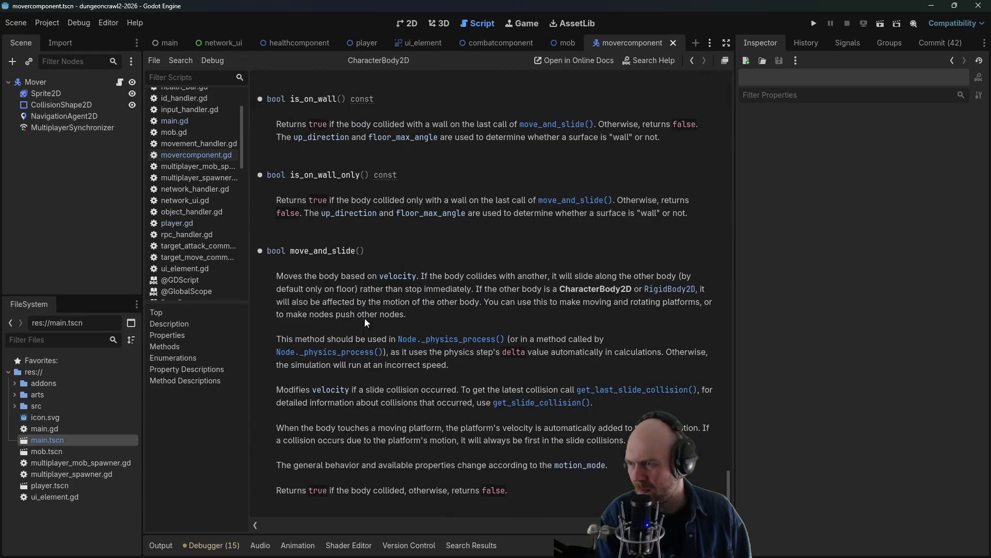
scroll(380, 245, up, 5)
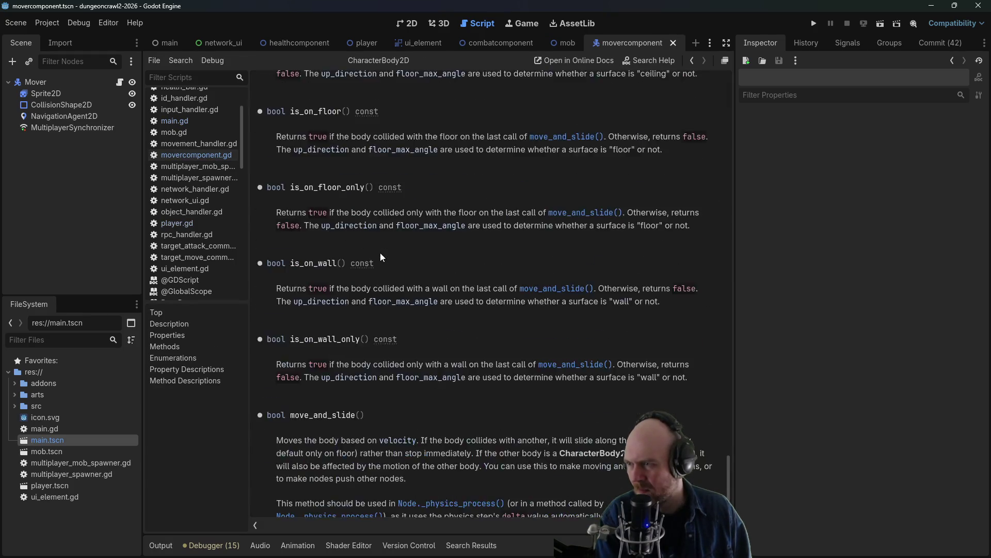
scroll(403, 269, down, 4)
mouse_move(728, 478)
mouse_down()
mouse_move(710, 377)
mouse_move(719, 340)
mouse_move(710, 485)
mouse_up()
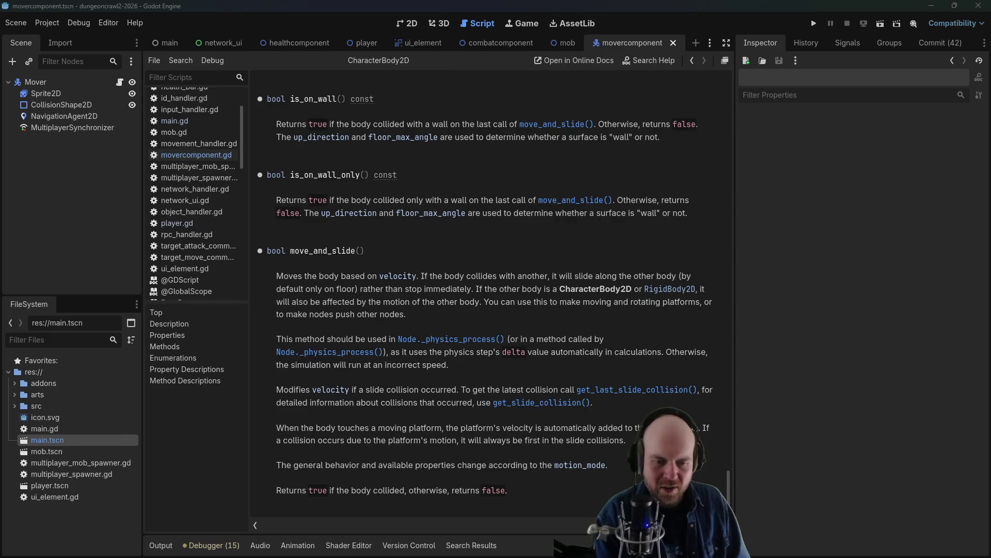
key(alt+Tab)
Search Google for 'godot make move and_slide move parent'.
click(527, 55)
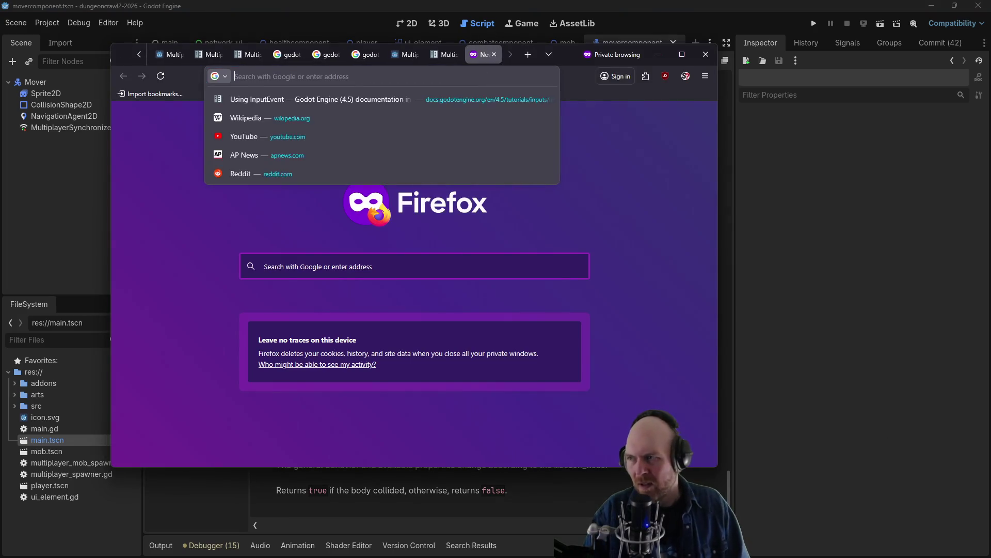
text(godot make move )
text(and_slide move pare)
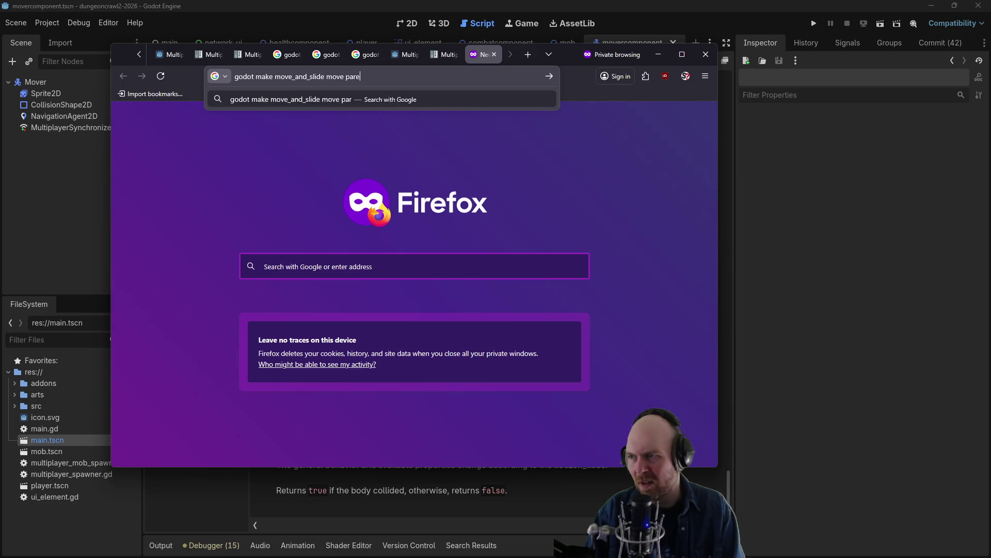
text(nt)
key(Return)
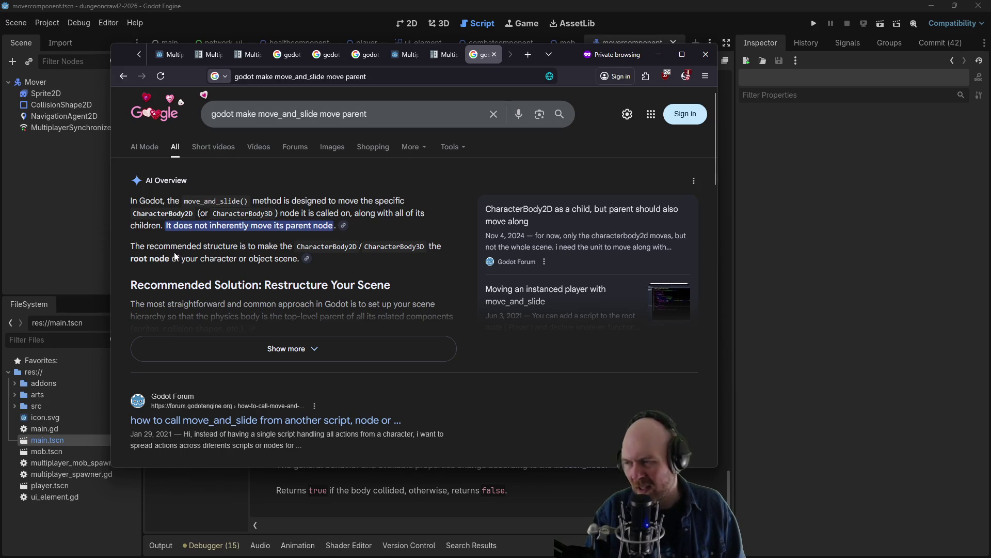
Expand the AI overview and its sources, read through it, then close the private window.
scroll(201, 265, down, 2)
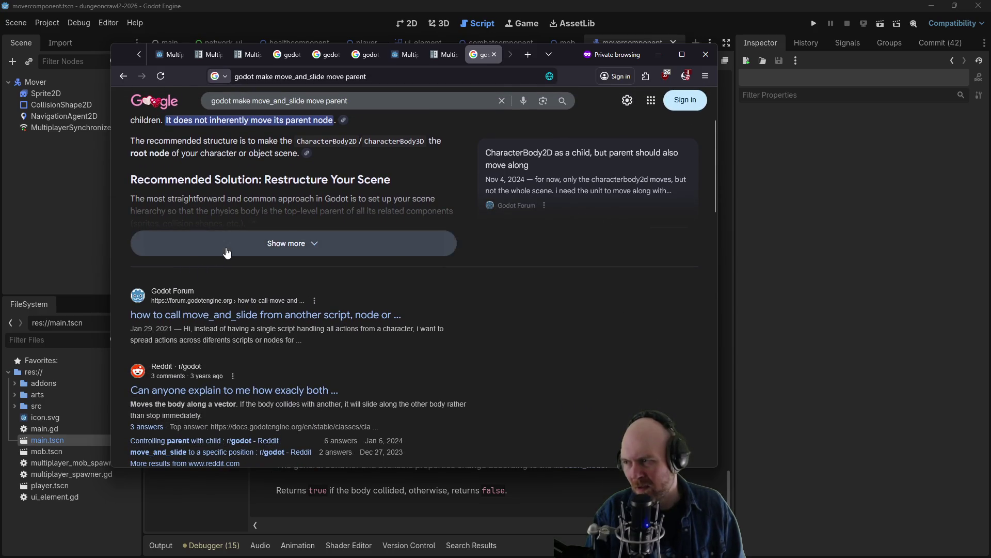
click(227, 253)
click(253, 221)
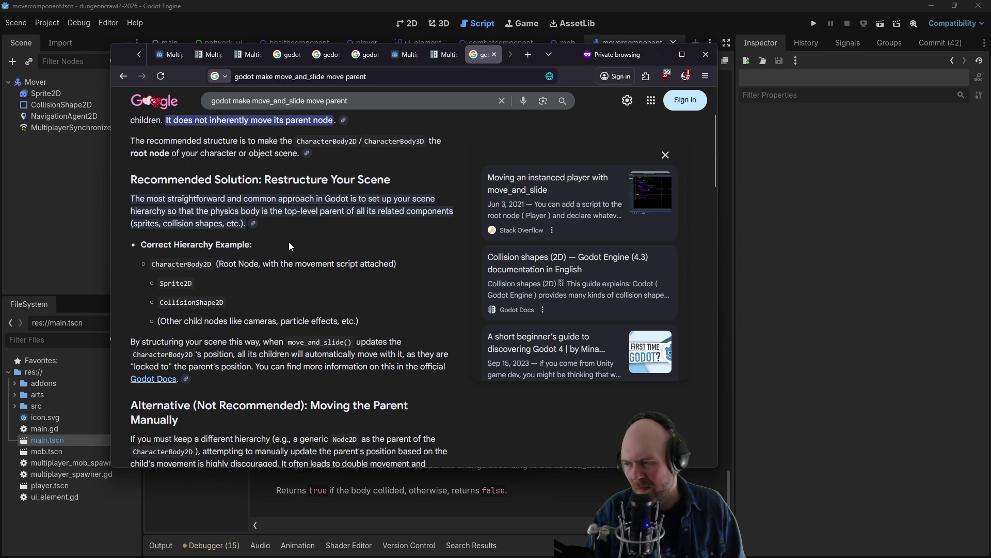
scroll(291, 245, down, 3)
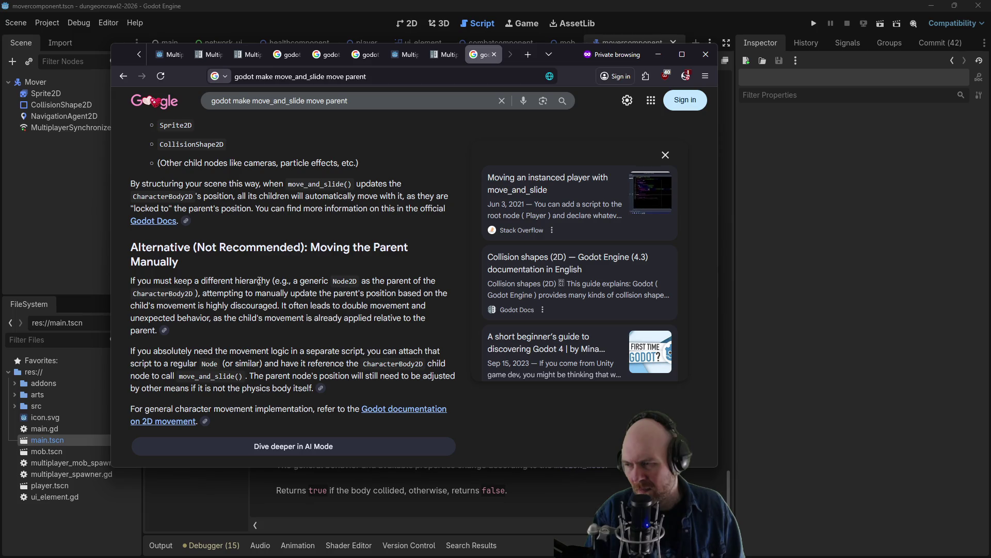
scroll(255, 341, down, 2)
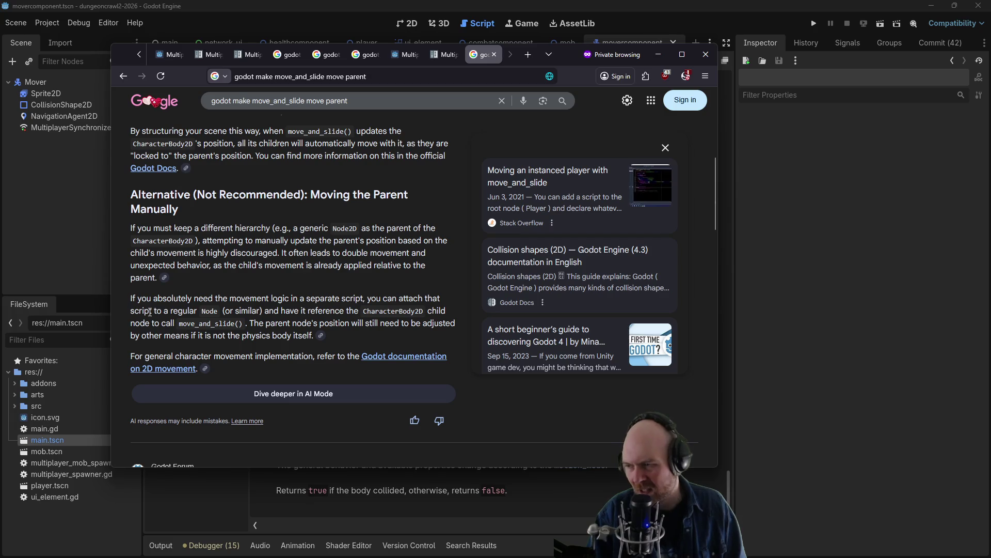
scroll(150, 312, down, 1)
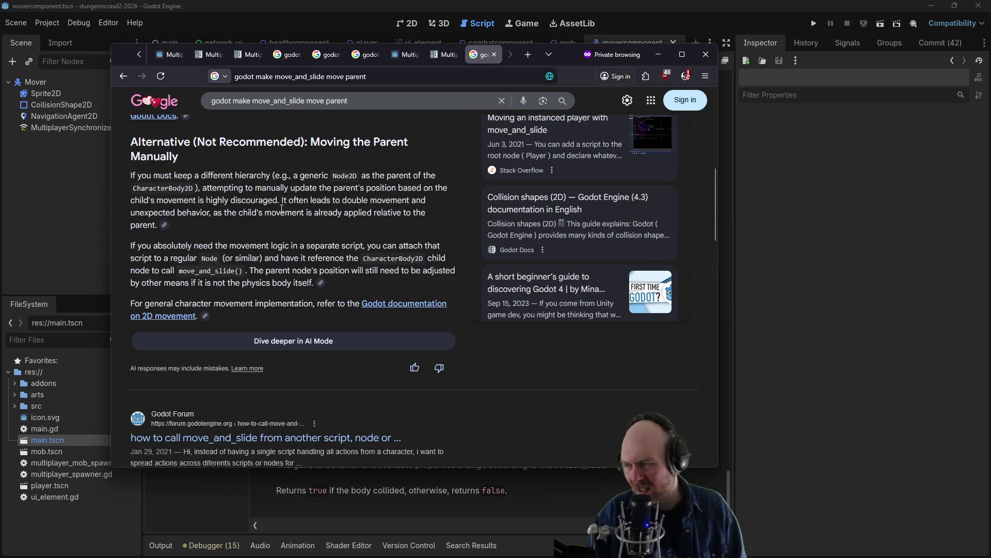
scroll(344, 181, down, 3)
click(705, 54)
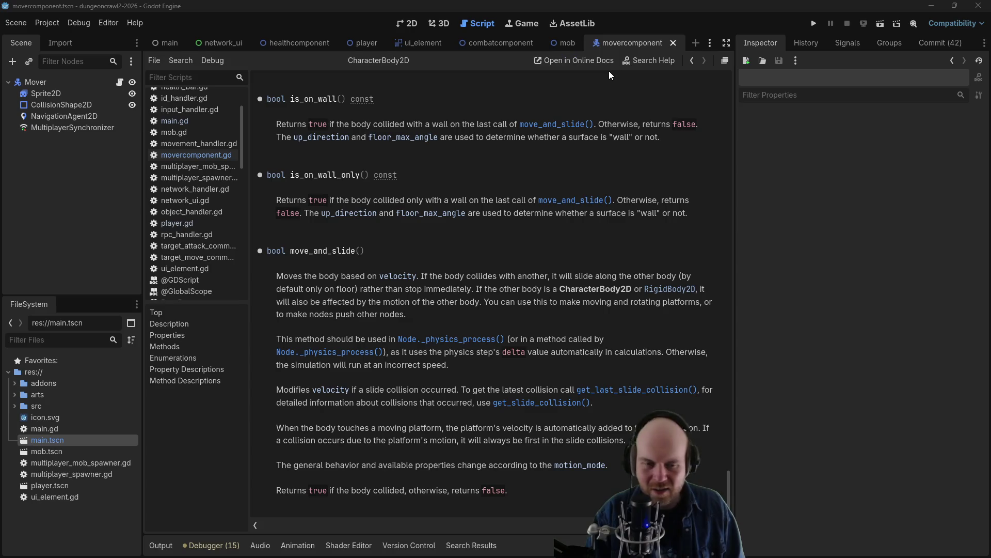
Enable Editable Children on the Mover node in the player scene.
click(362, 47)
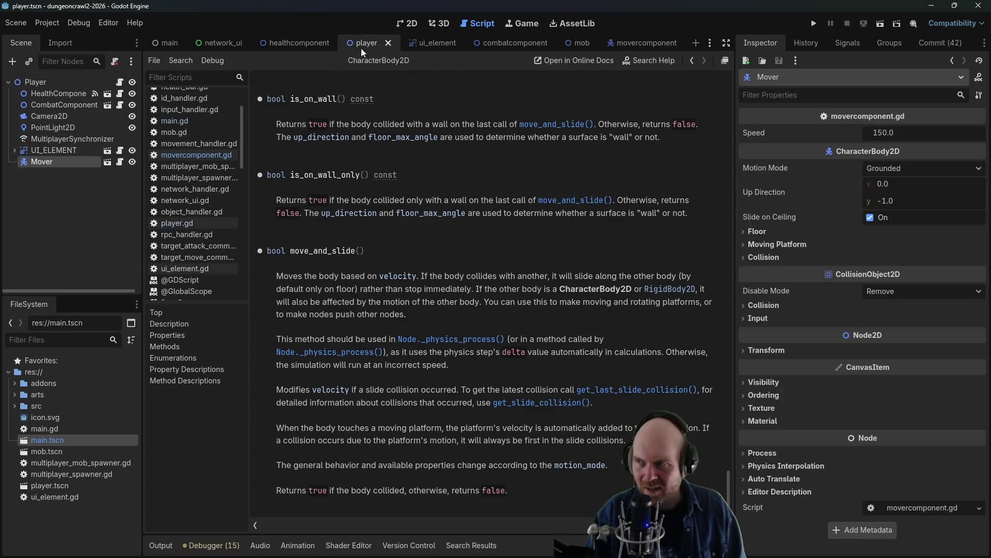
right_click(31, 165)
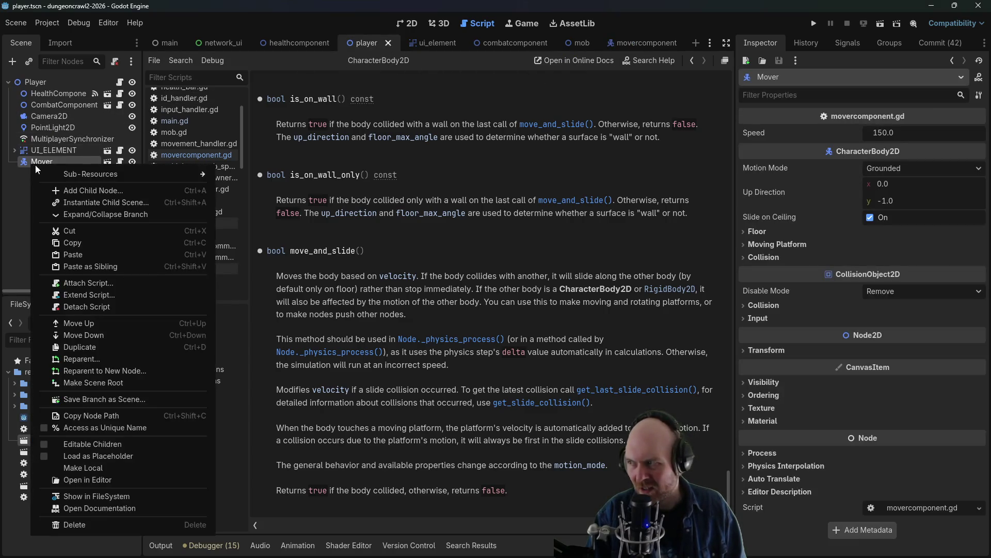
click(84, 444)
Move Camera2D and PointLight2D into Mover and back under Player, then save the scene.
drag(45, 116, 51, 165)
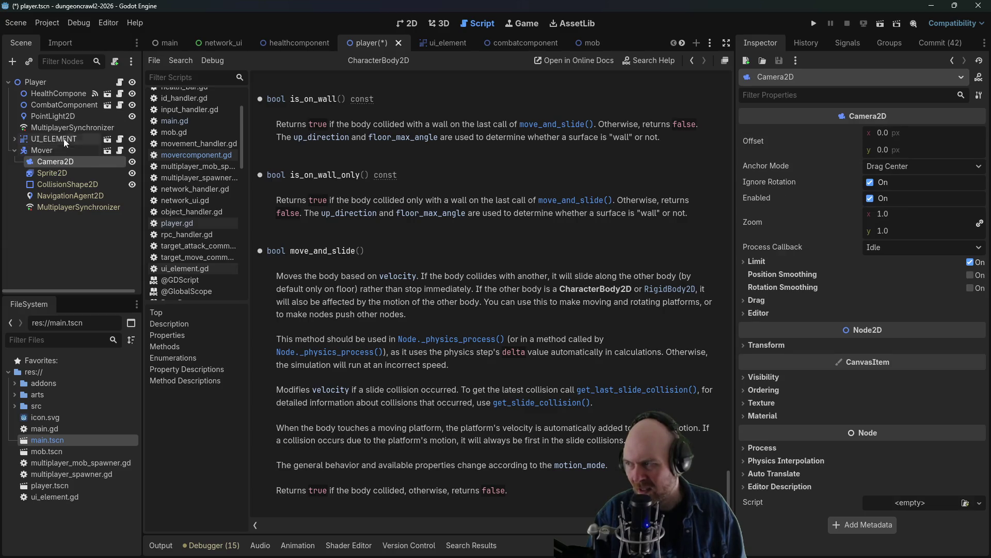
mouse_move(49, 116)
mouse_down()
mouse_move(60, 142)
mouse_move(51, 170)
mouse_up()
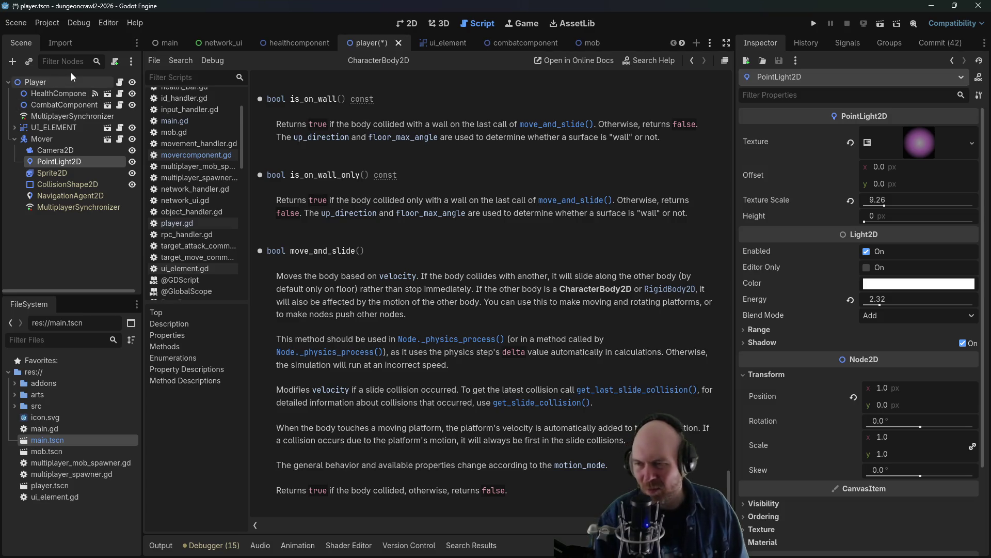
drag(43, 151, 40, 110)
drag(48, 163, 47, 119)
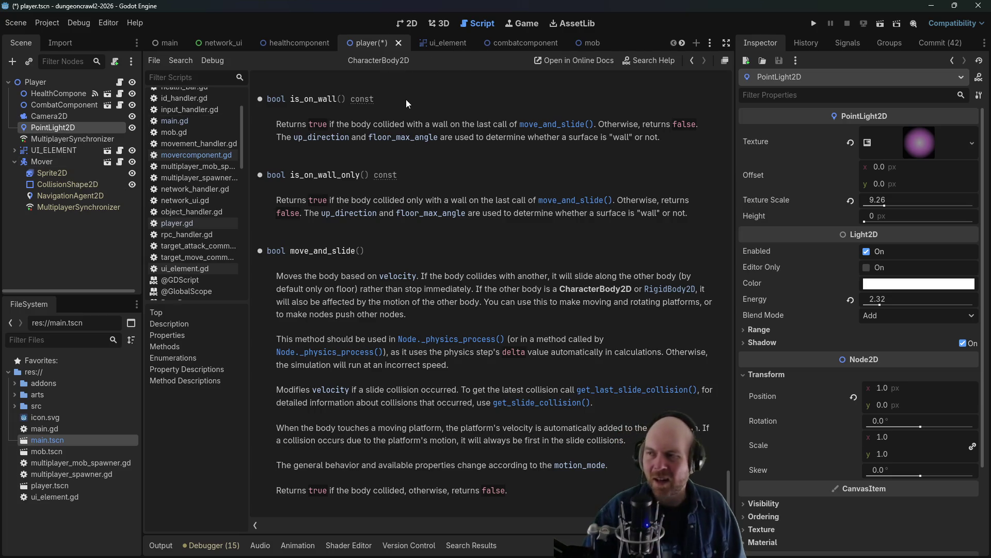
key(ctrl+s)
click(581, 42)
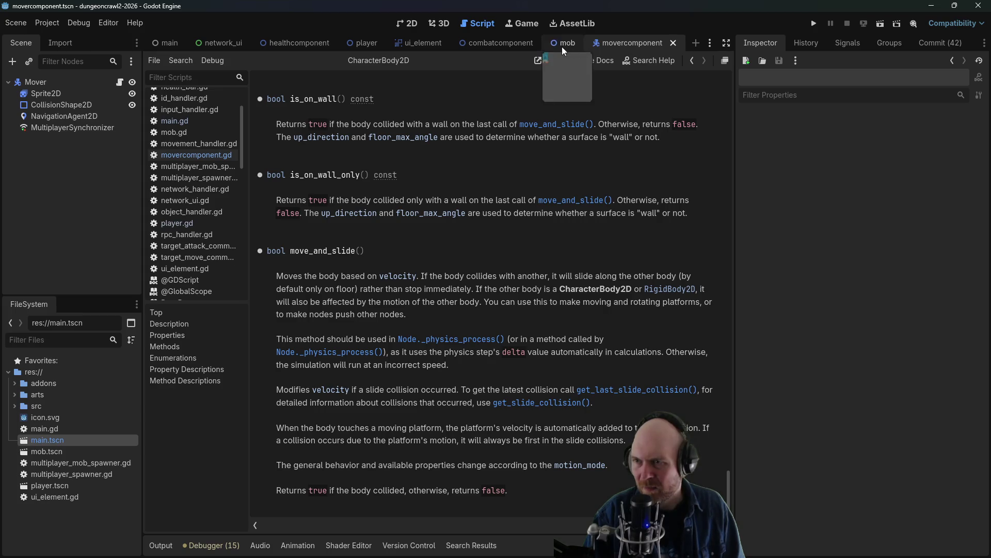
Inspect the Mob root, return to the player scene, and open player.gd then movercomponent.gd.
click(57, 85)
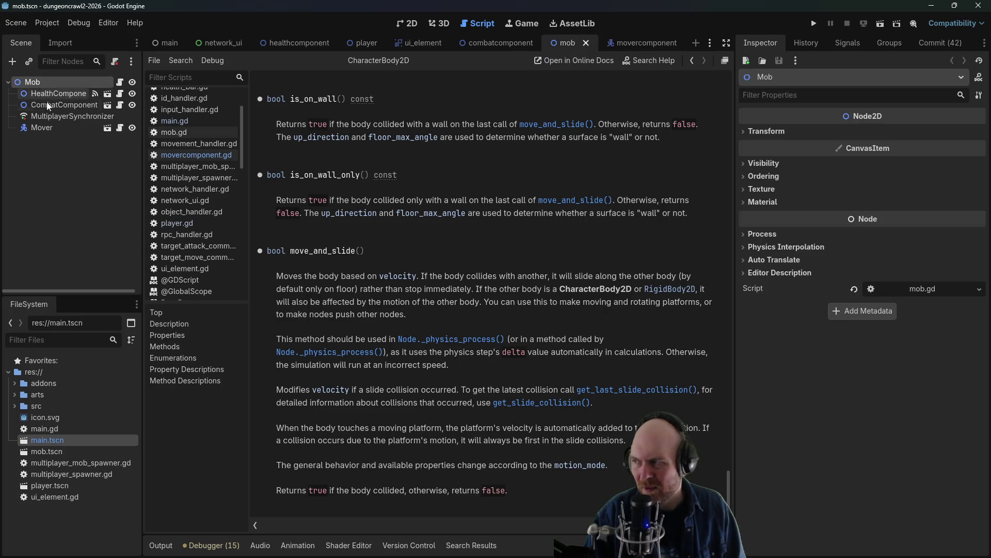
click(38, 137)
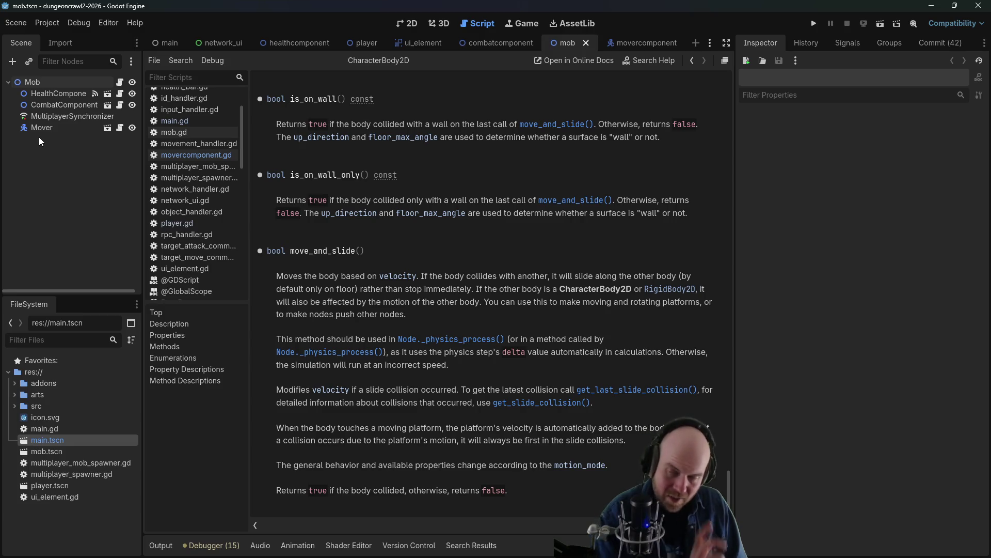
click(363, 43)
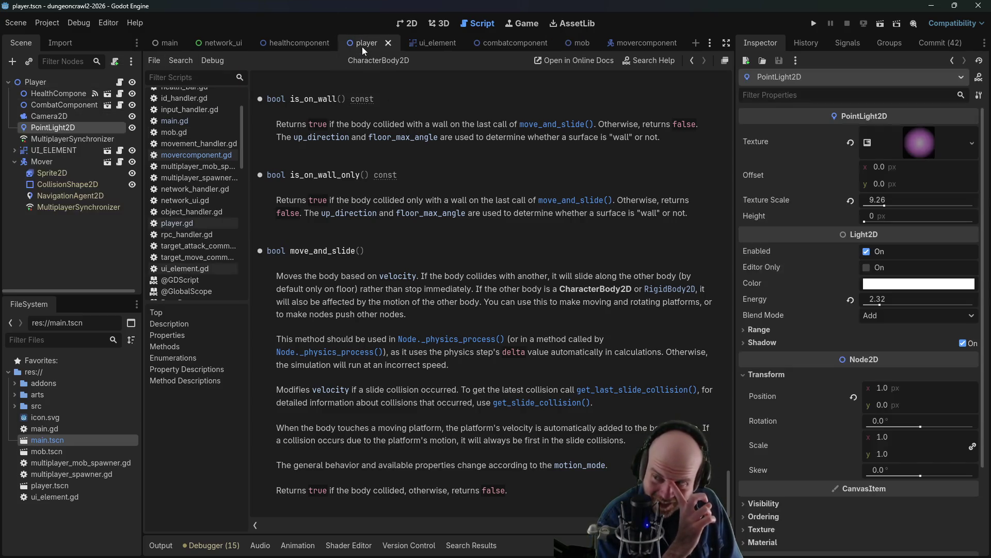
click(172, 223)
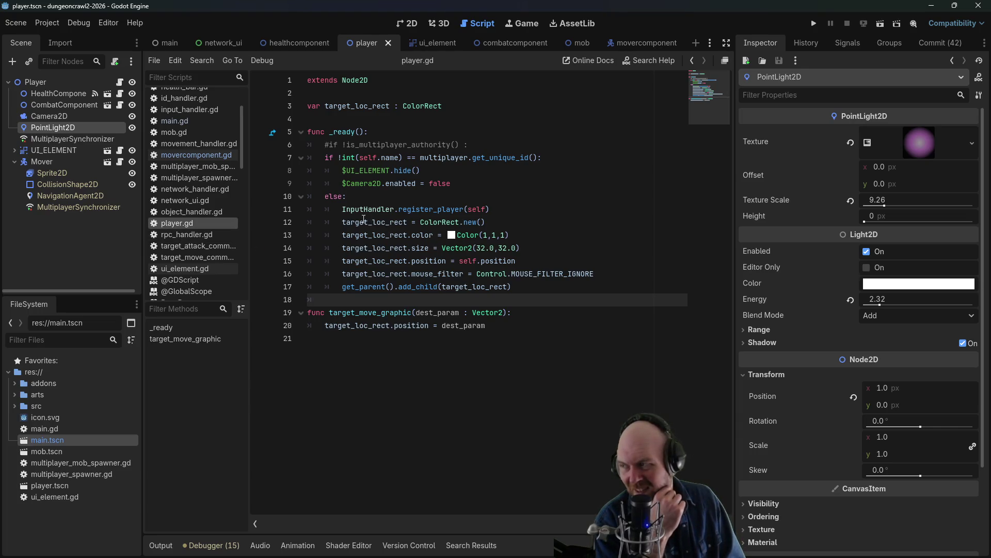
click(63, 93)
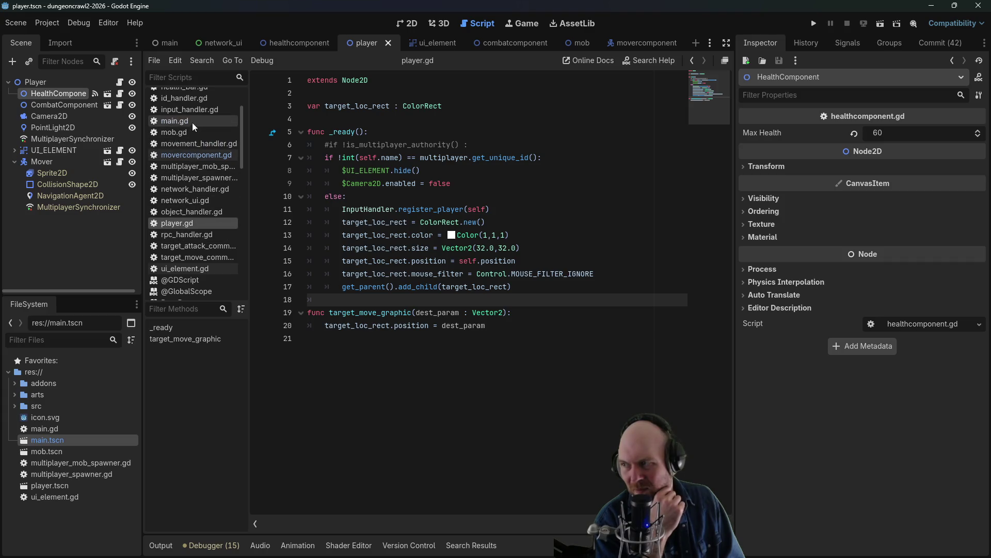
click(191, 154)
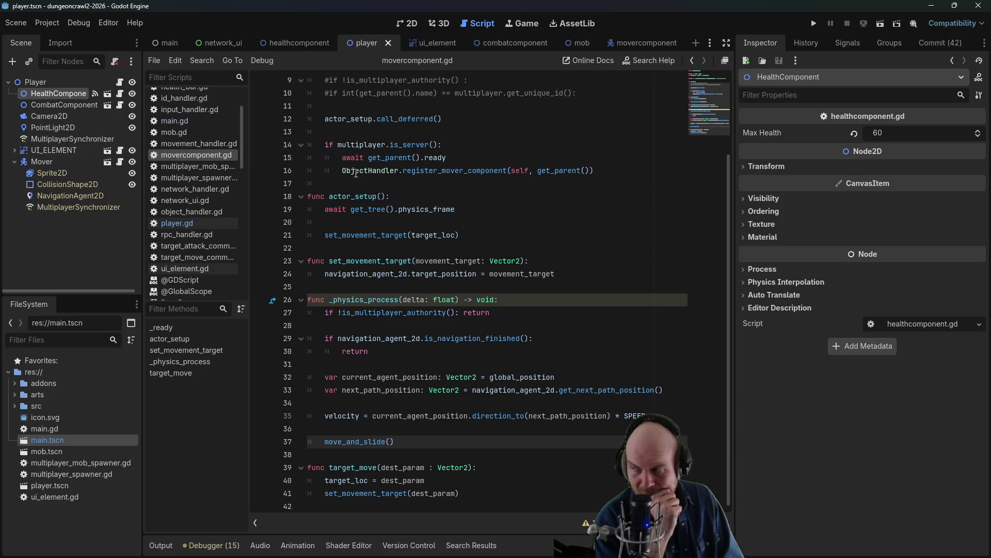
Scroll through the mover code and place the caret on empty line 20.
scroll(445, 221, up, 3)
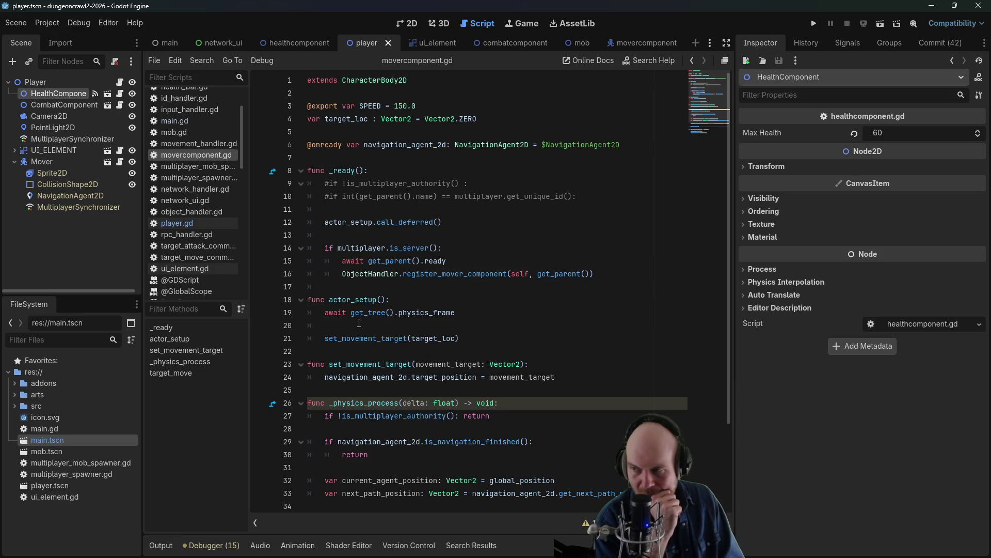
scroll(359, 323, down, 3)
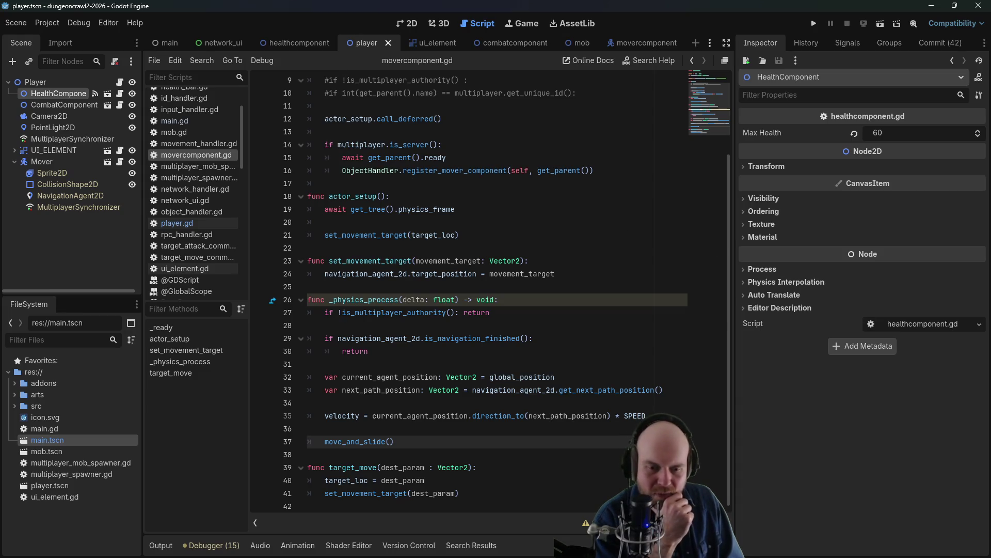
click(465, 218)
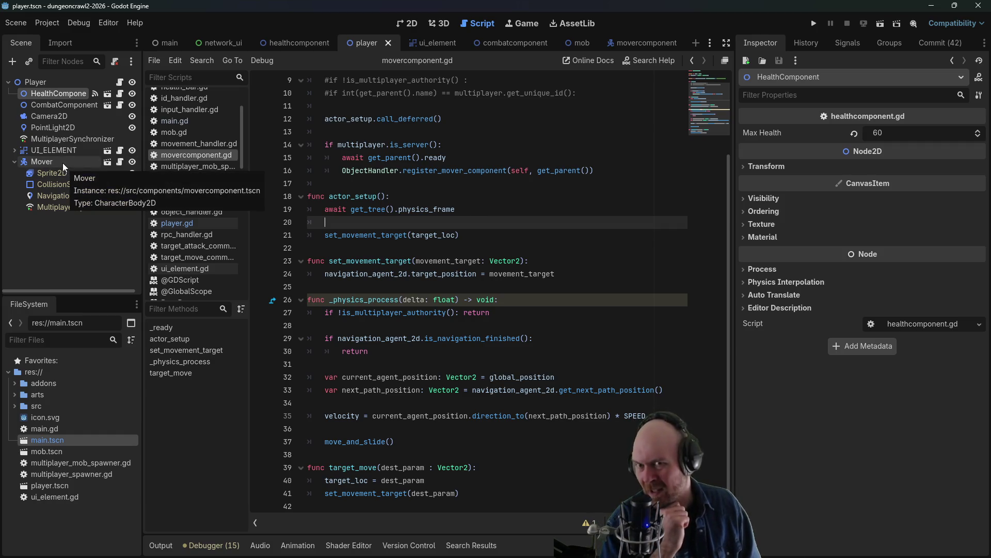
Inspect CombatComponent, Camera2D, PointLight2D, HealthComponent, Player and Mover, then switch to the mob scene.
click(56, 100)
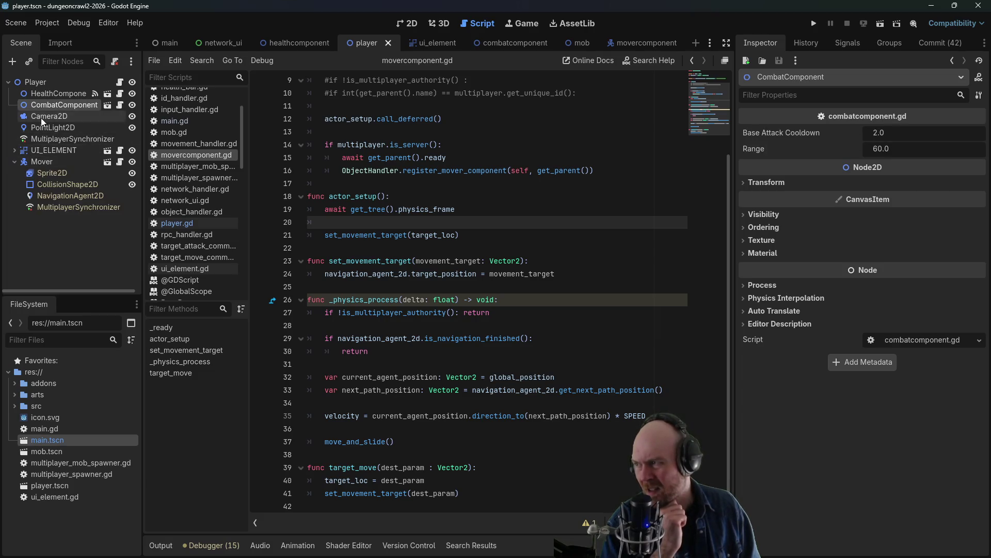
click(41, 117)
click(39, 124)
click(39, 114)
click(40, 104)
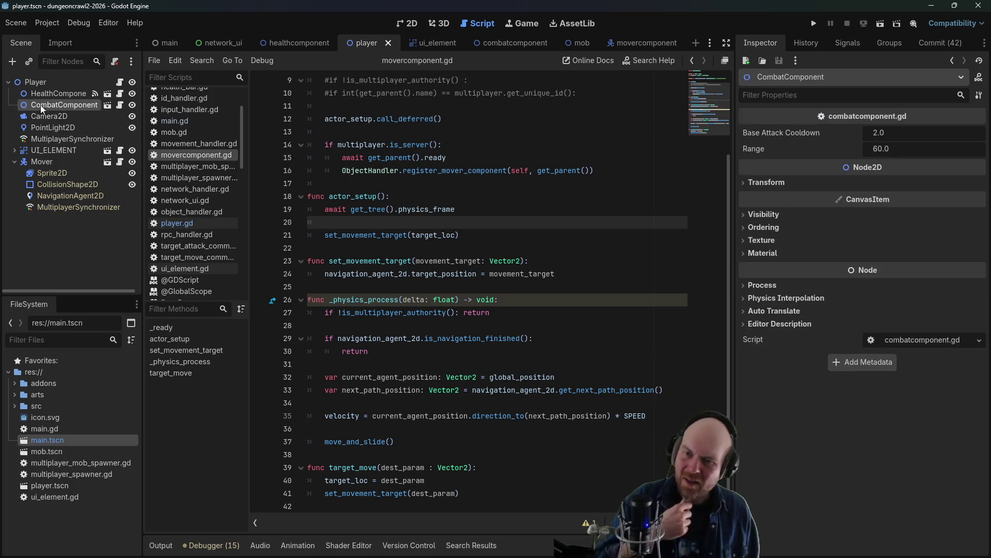
click(39, 94)
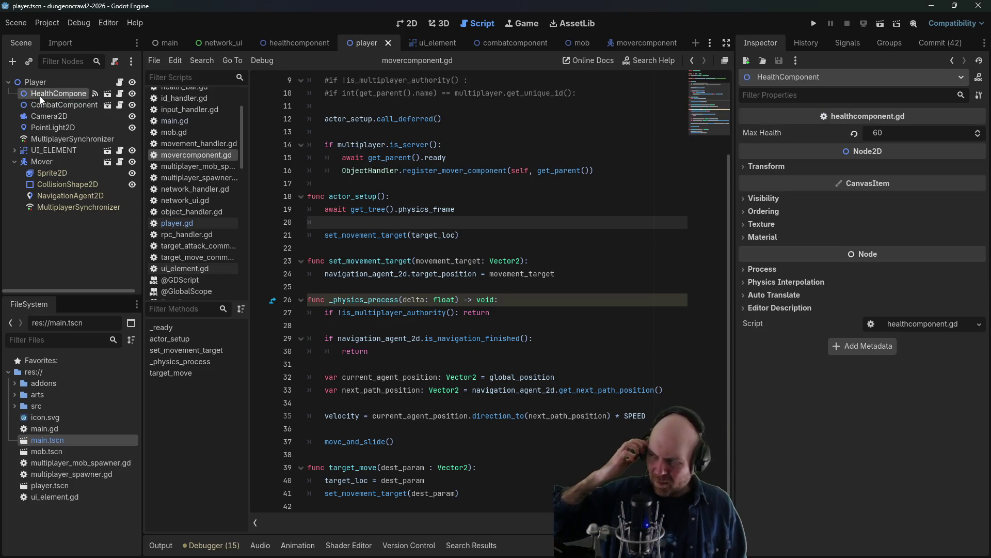
click(39, 87)
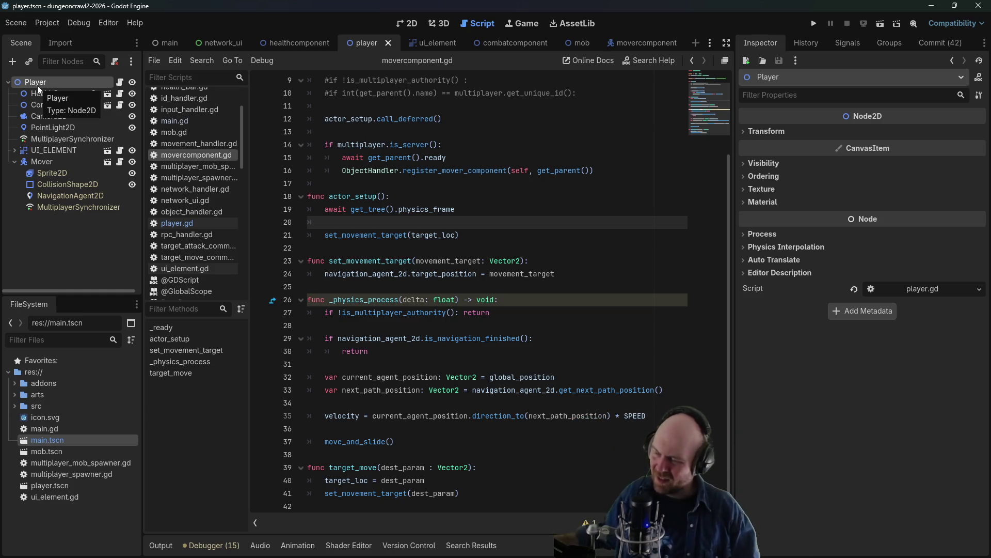
click(64, 162)
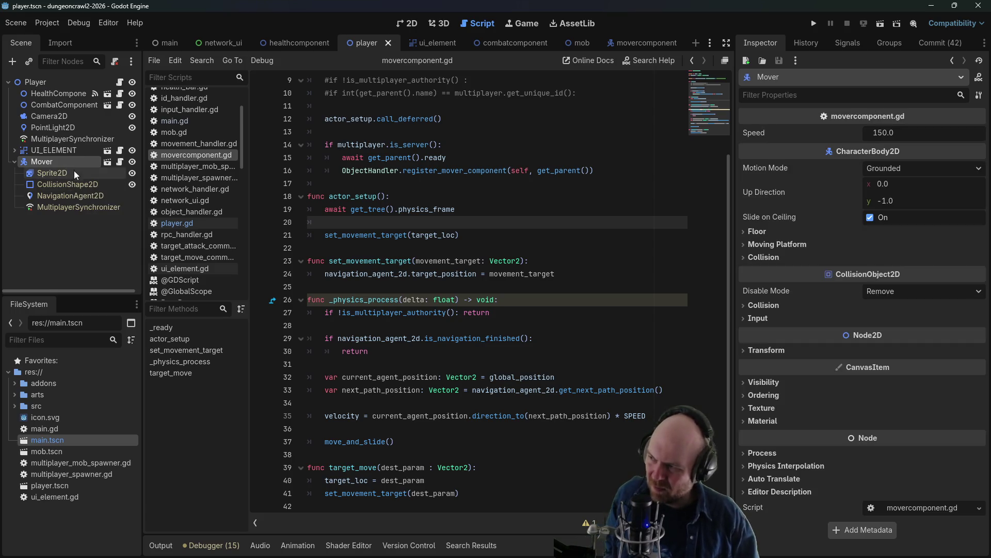
click(568, 43)
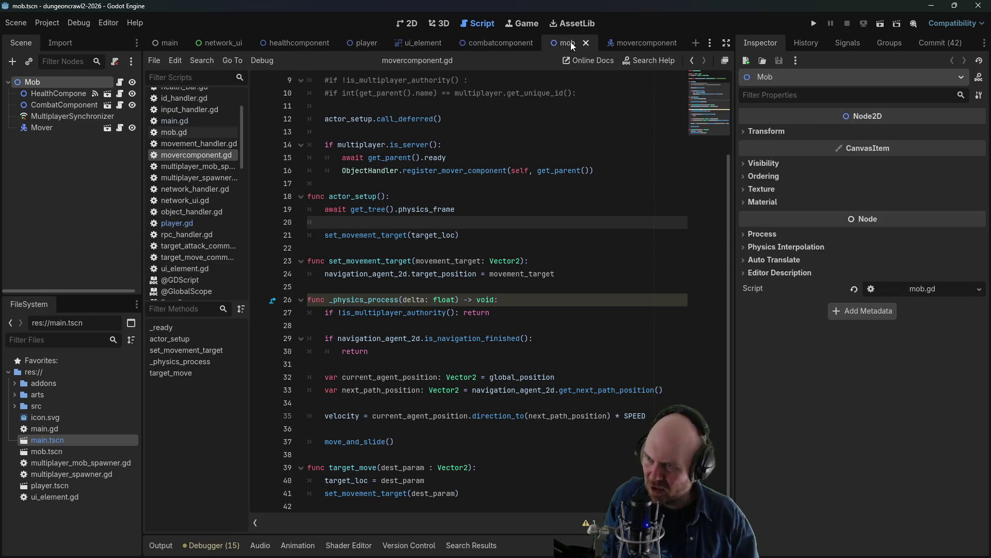
Inspect the mob's Mover and Mob root nodes and the set_movement_target call.
click(38, 131)
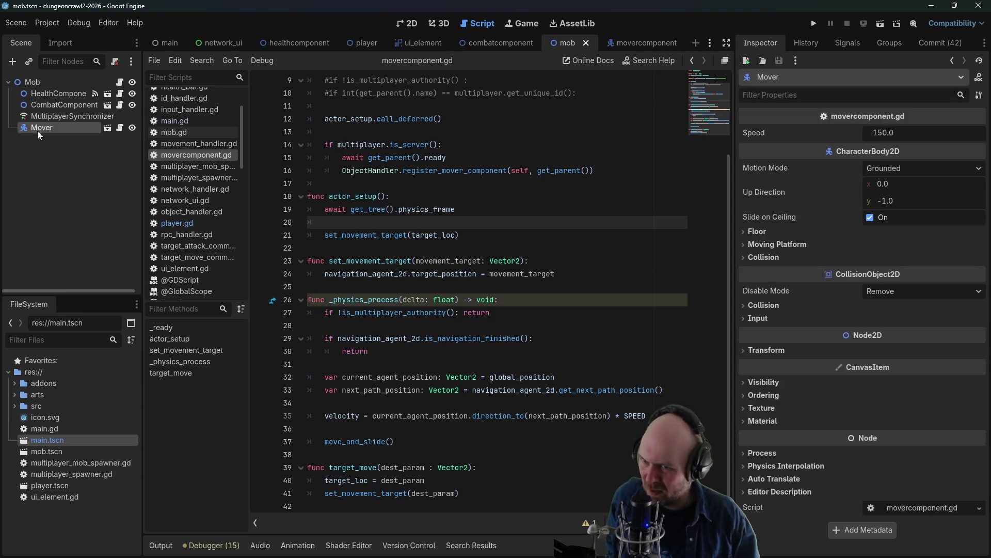
click(56, 83)
click(377, 240)
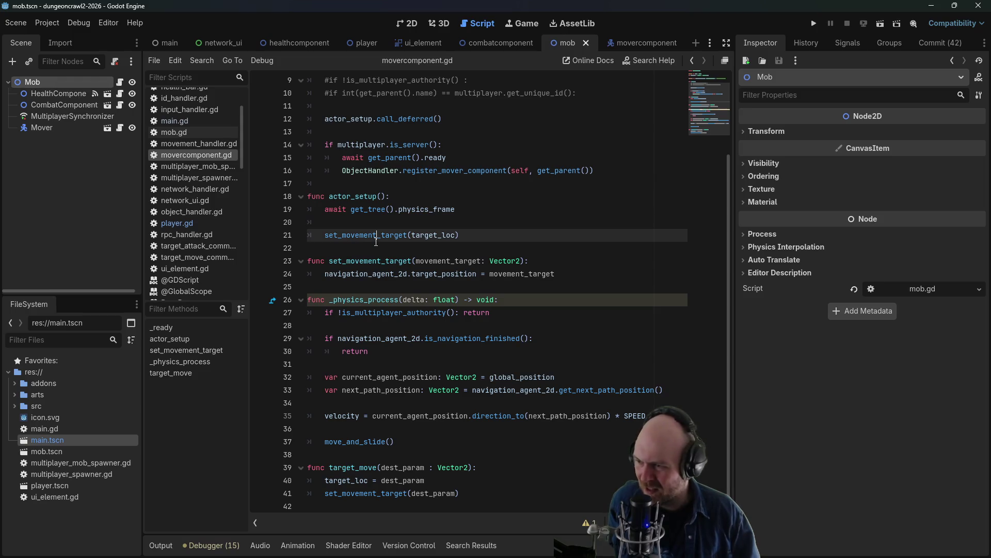
scroll(392, 310, up, 3)
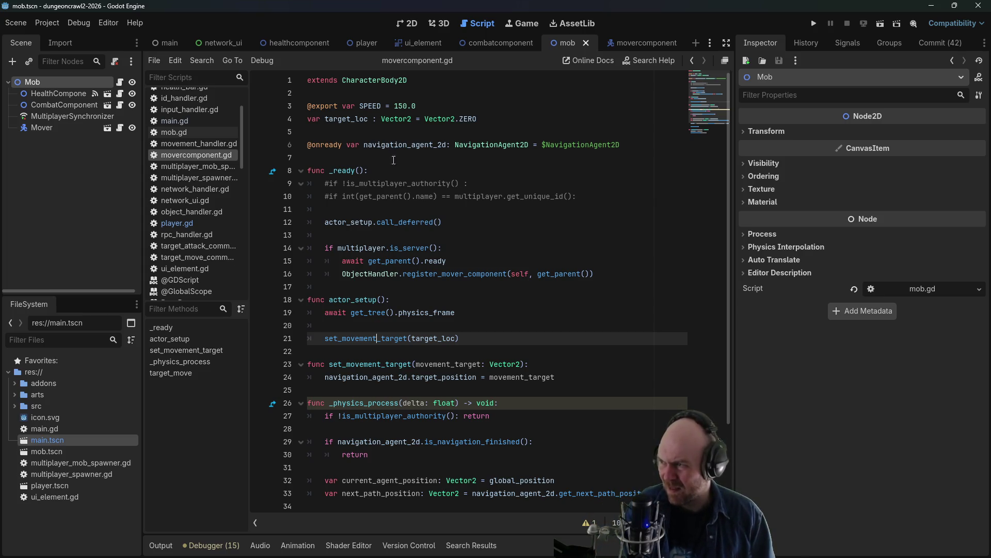
Open mob.gd, then movercomponent.gd at line 10, and bring up the Basic Plan notes.
click(120, 82)
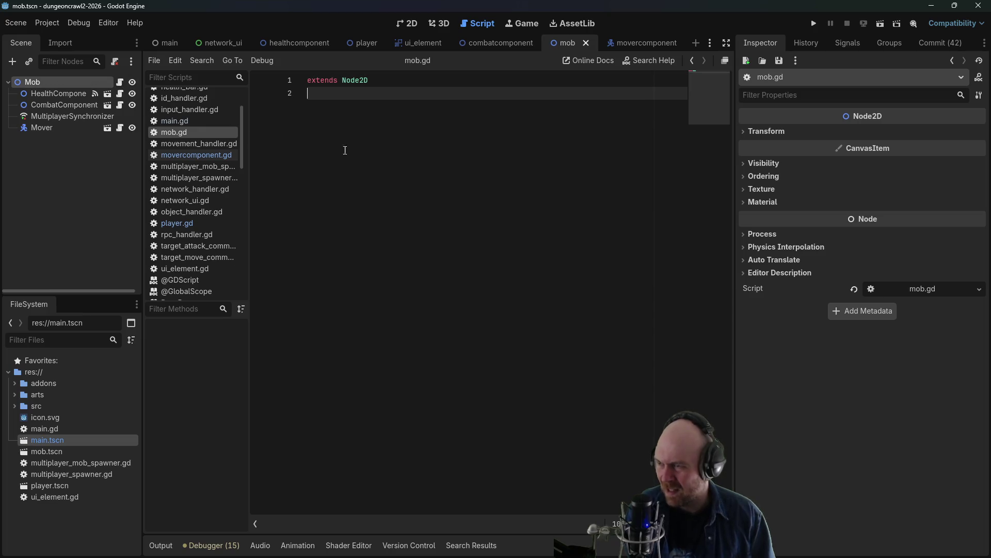
click(120, 127)
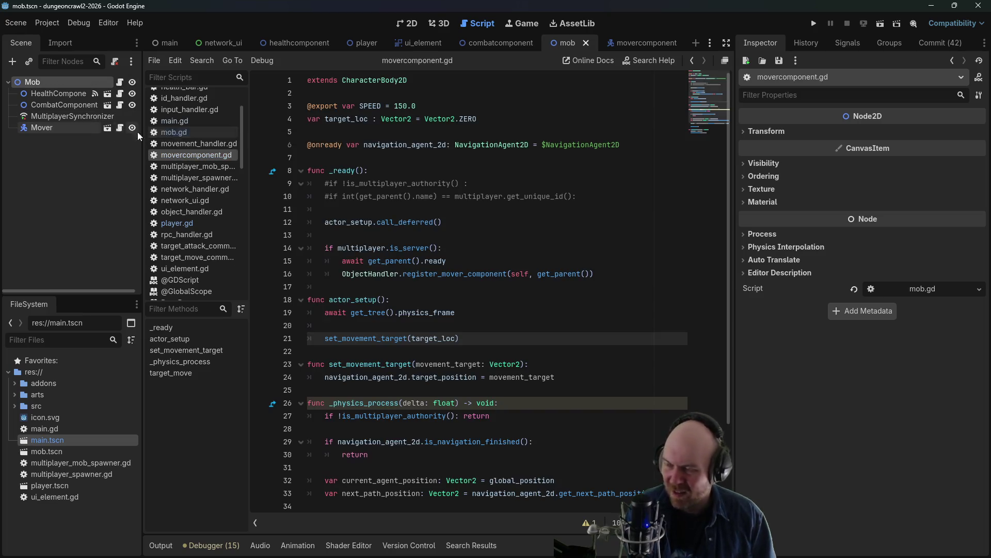
click(505, 197)
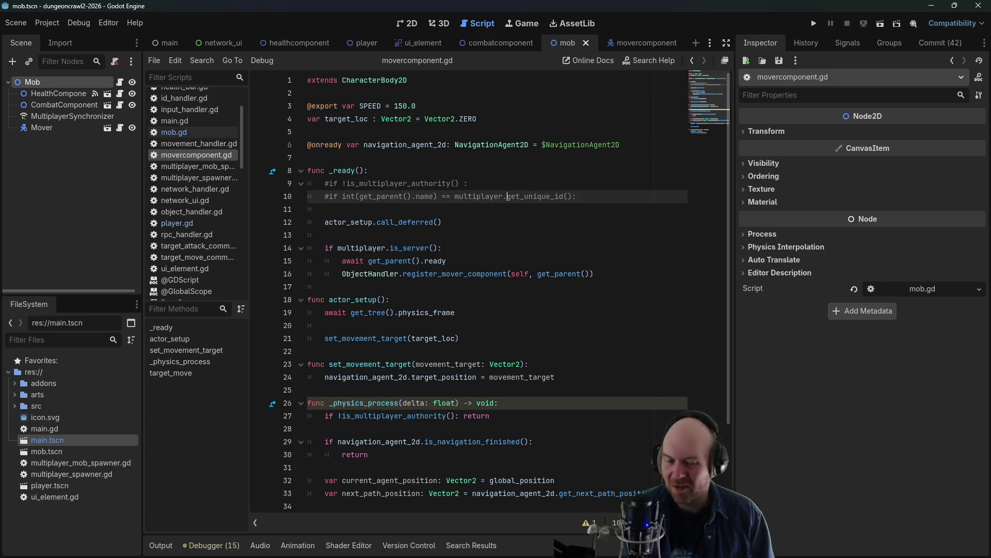
key(alt+Tab)
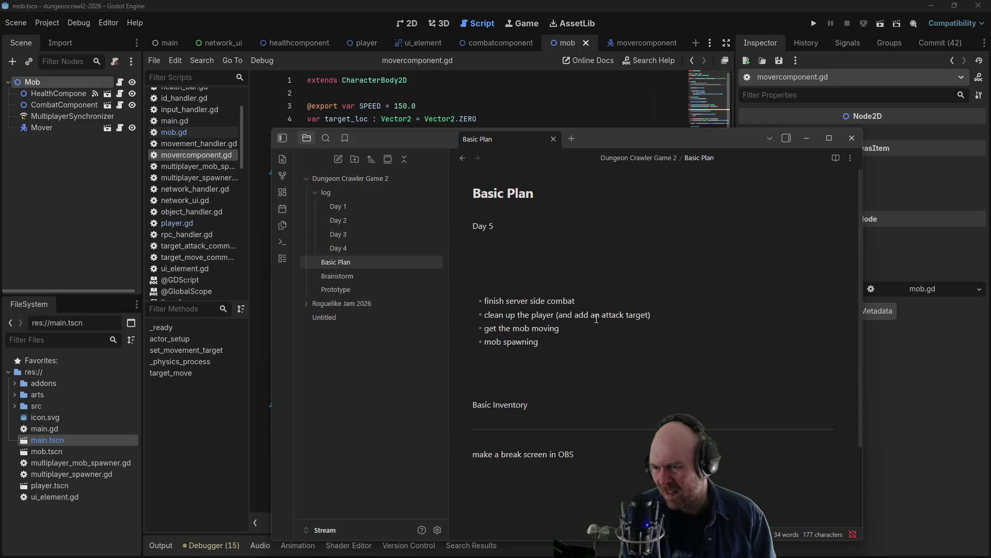
Go to the 'mob spawning' to-do item in Basic Plan, then return to Godot.
triple_click(568, 345)
click(570, 345)
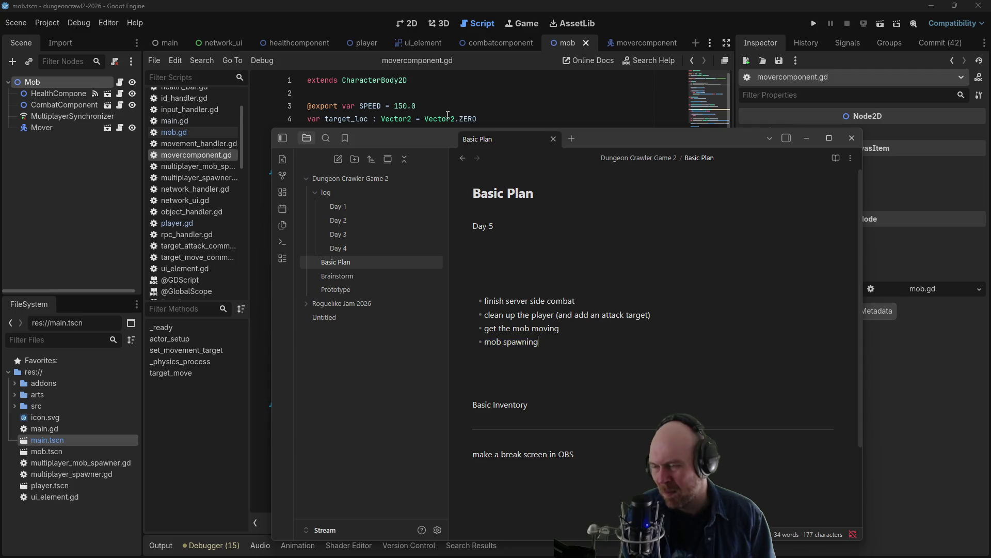
click(481, 101)
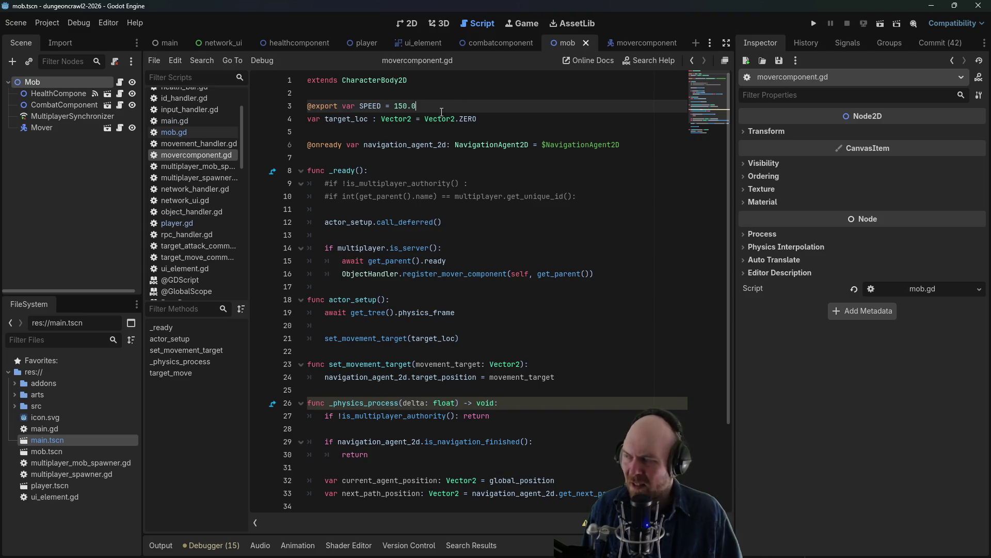
Run the project and start one game window as Server and the other as Client.
click(64, 130)
click(814, 23)
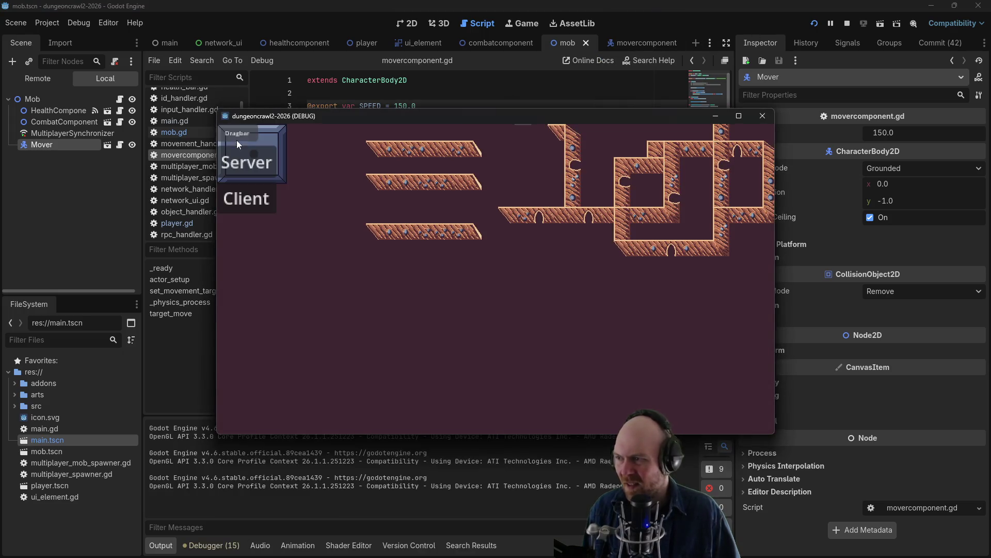
drag(253, 117, 397, 144)
click(268, 157)
click(231, 161)
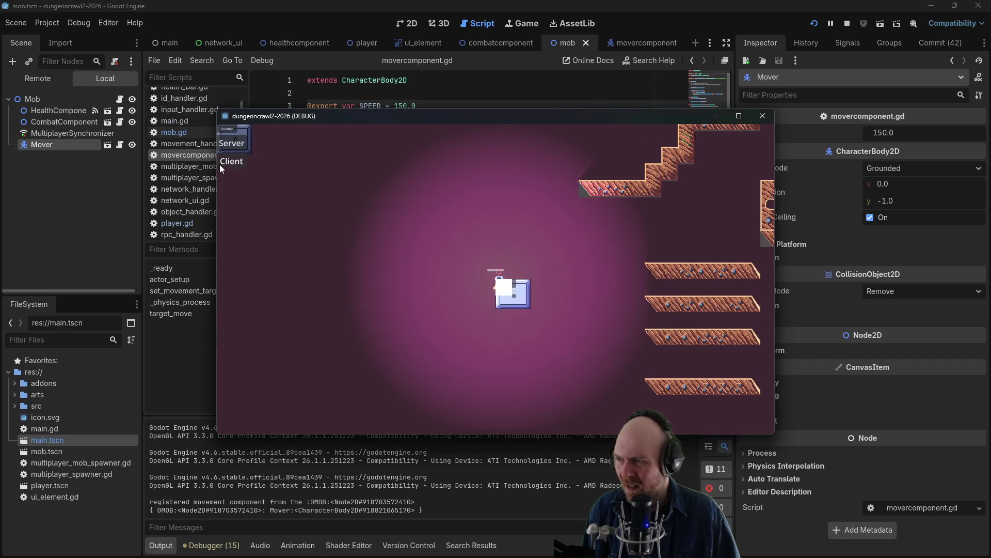
Send the player to six target spots around the level, ending at the lower right.
click(537, 254)
click(504, 221)
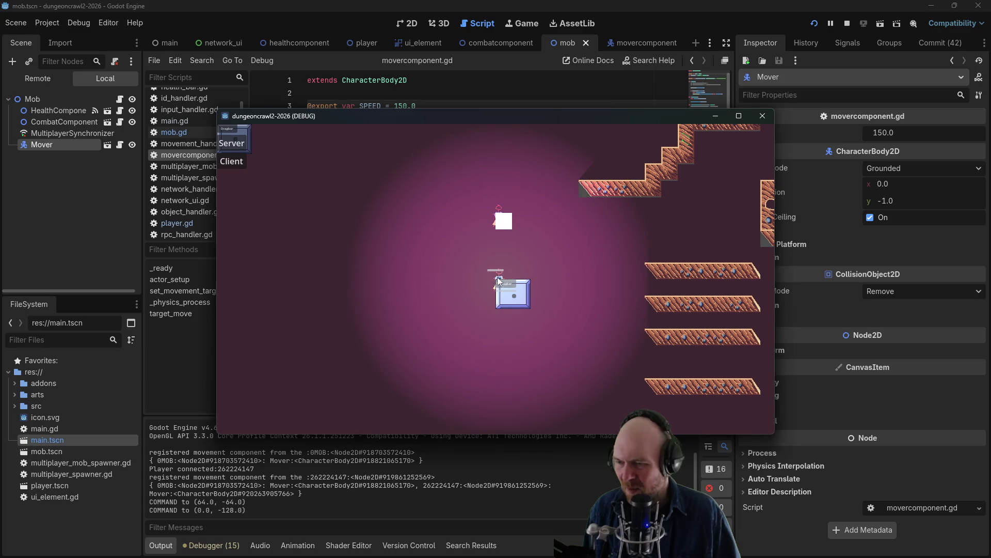
click(603, 254)
click(620, 237)
click(586, 271)
click(603, 353)
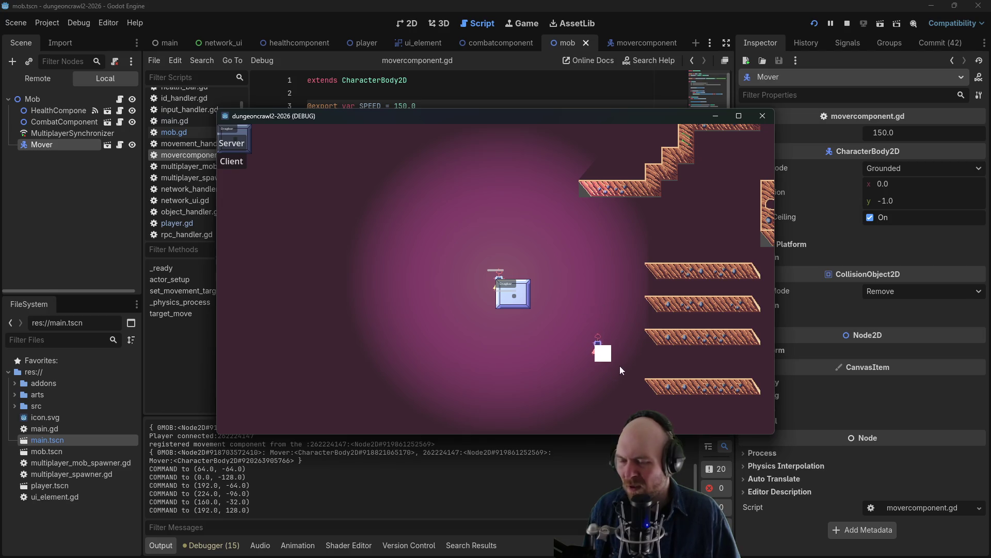